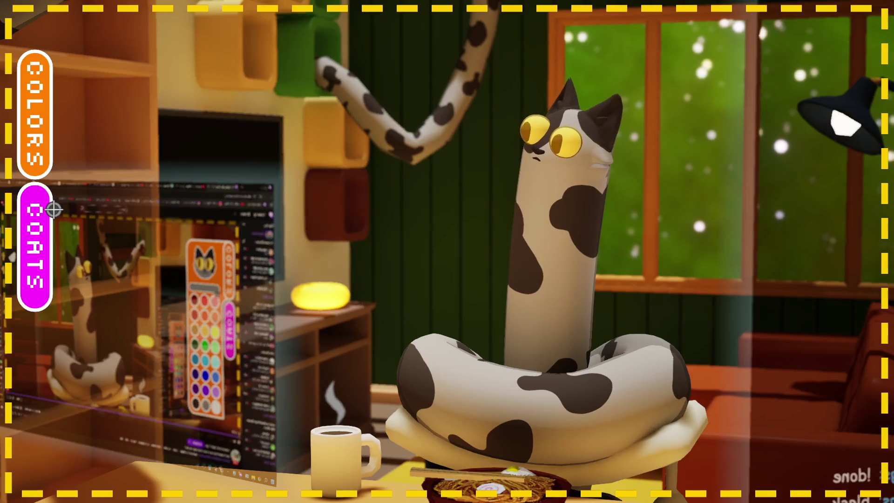
Step: Colour the cat white with grey ears and spots, trying charcoal first, then show the Coats page
left_click(47, 172)
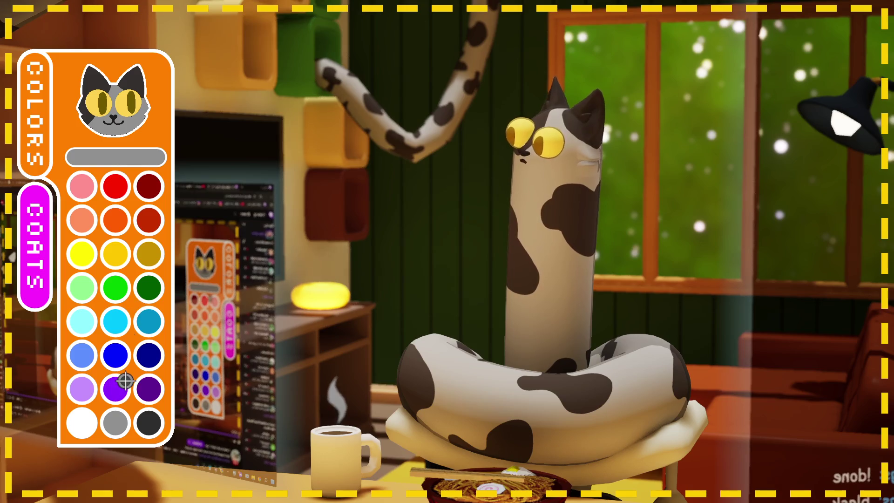
left_click(93, 433)
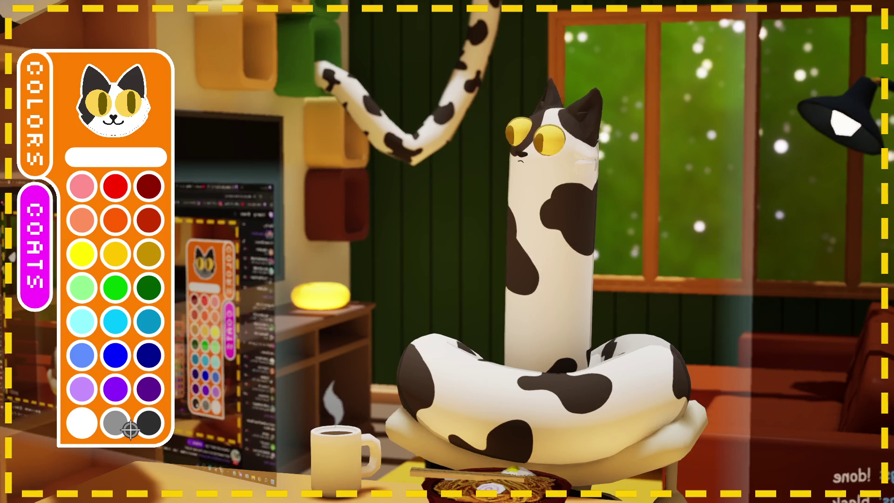
left_click(142, 424)
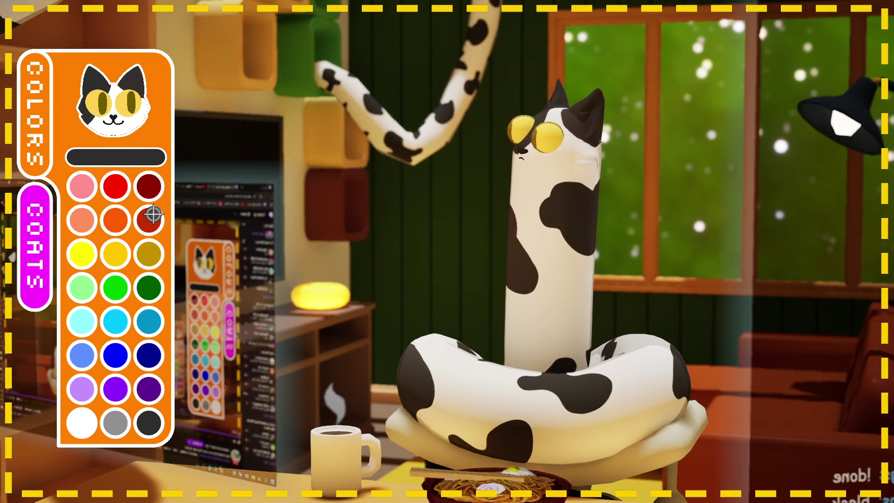
left_click(120, 423)
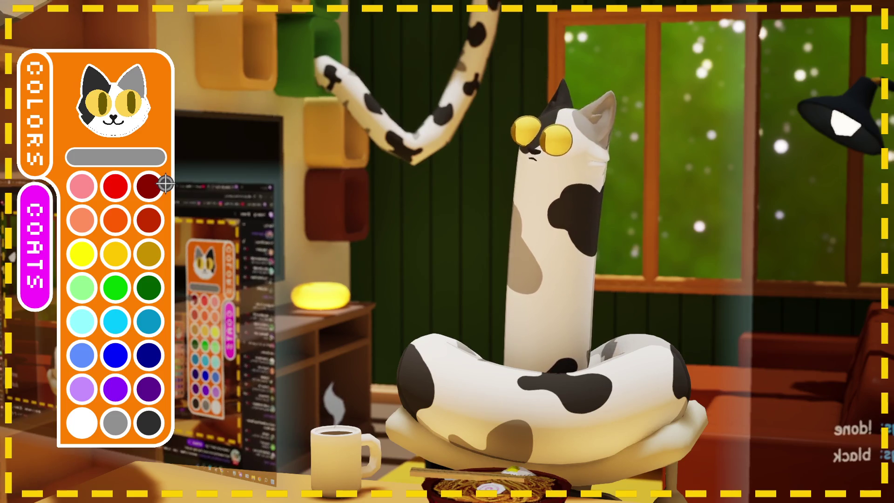
left_click(58, 219)
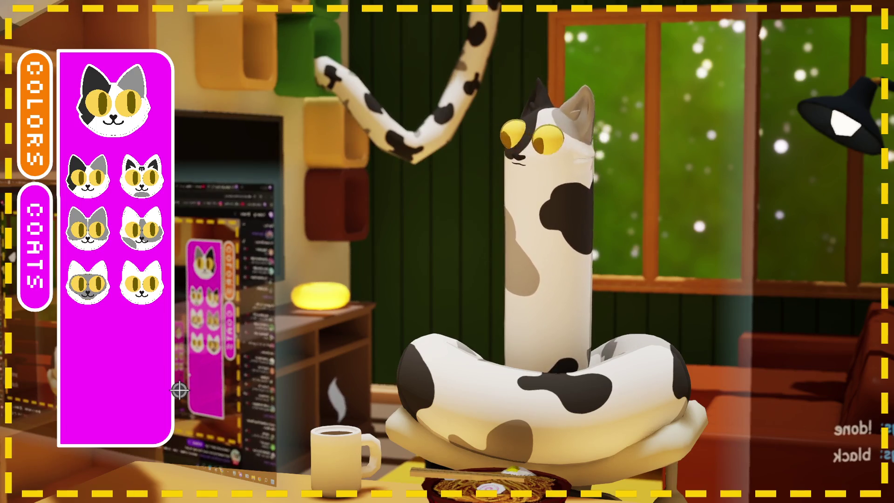
Step: Try the grey-and-white, grey face mask and plain white coats, ending on the black-striped tabby
left_click(165, 258)
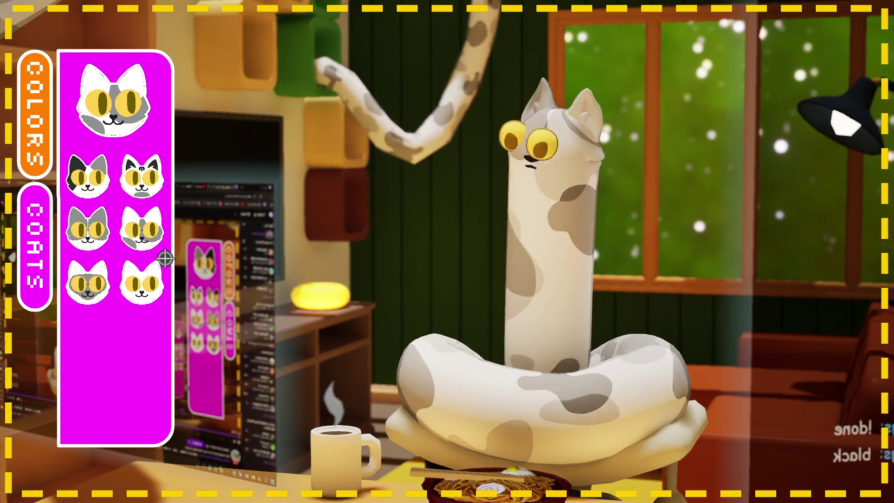
left_click(83, 304)
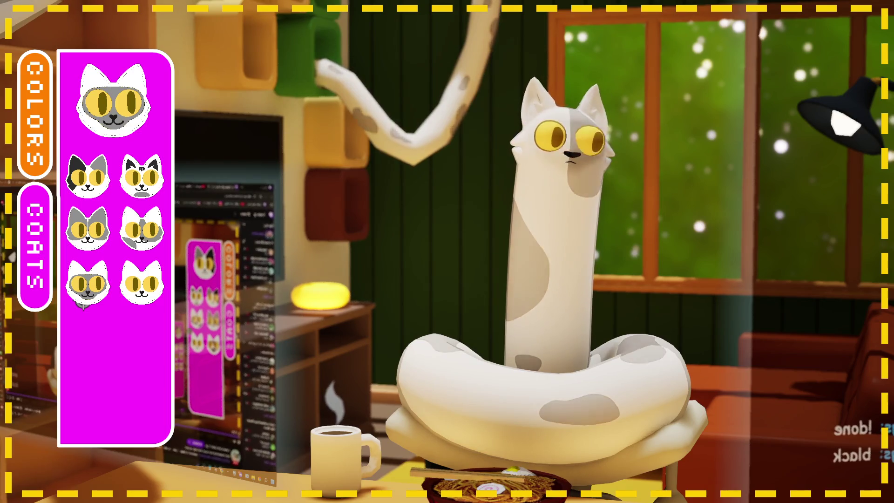
left_click(143, 277)
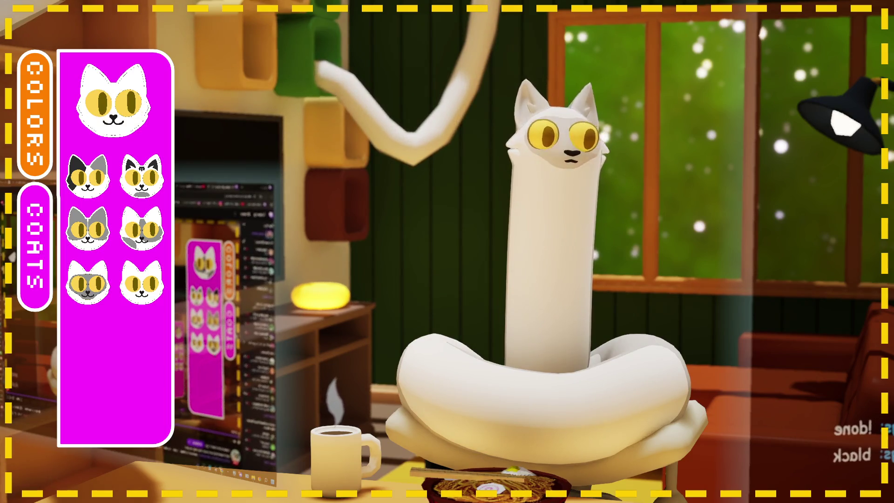
left_click(143, 198)
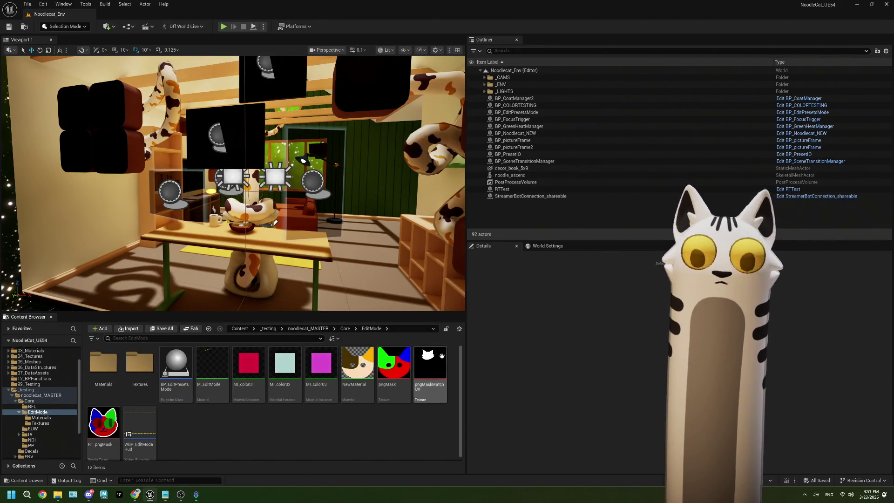
Step: Open the BP_EditPresetsMode Blueprint's EventGraph from the Content Browser
mouse_move(250, 396)
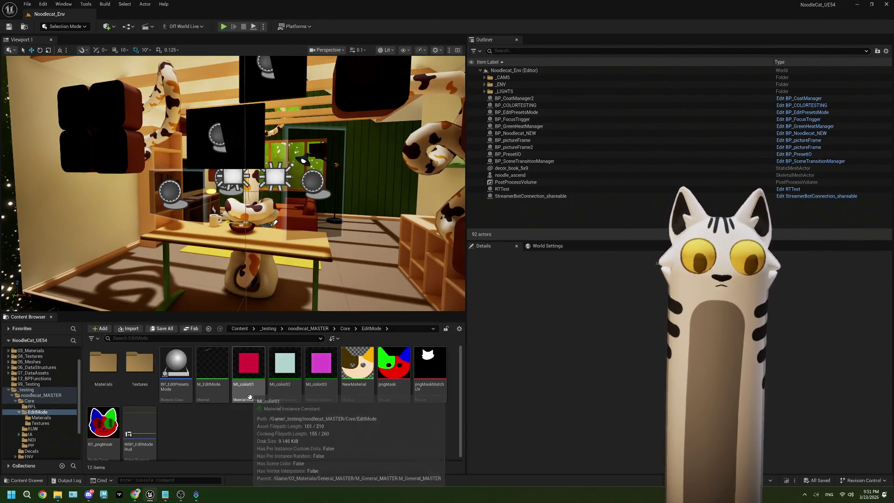
left_click(173, 370)
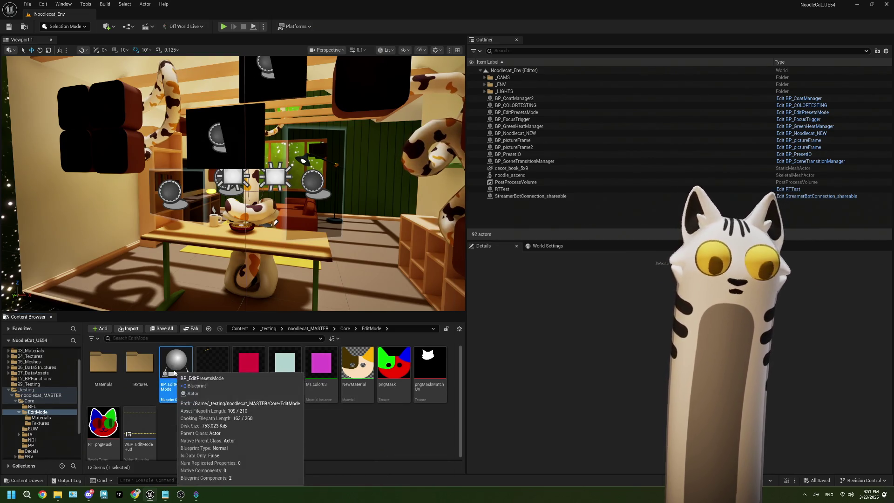
double_click(173, 369)
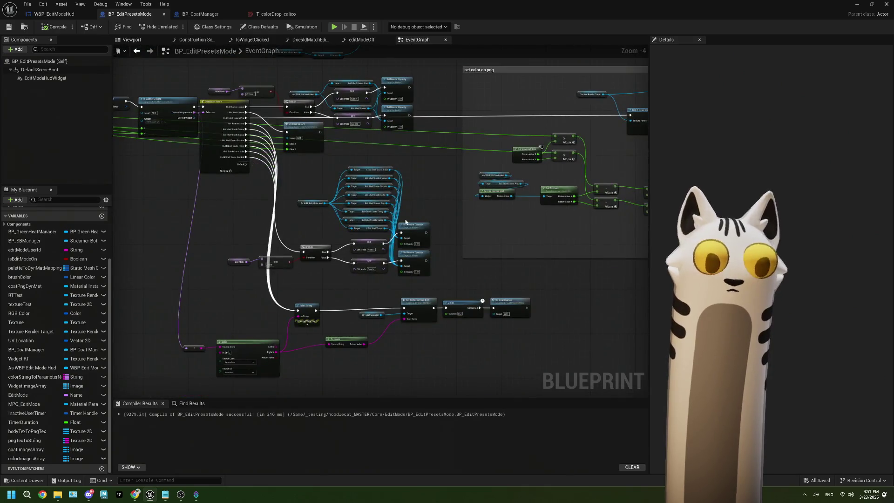
Step: Pan to the Switch on Name area and move the Edit Mode and == nodes slightly up
scroll(341, 265, "up", 1)
scroll(339, 254, "up", 2)
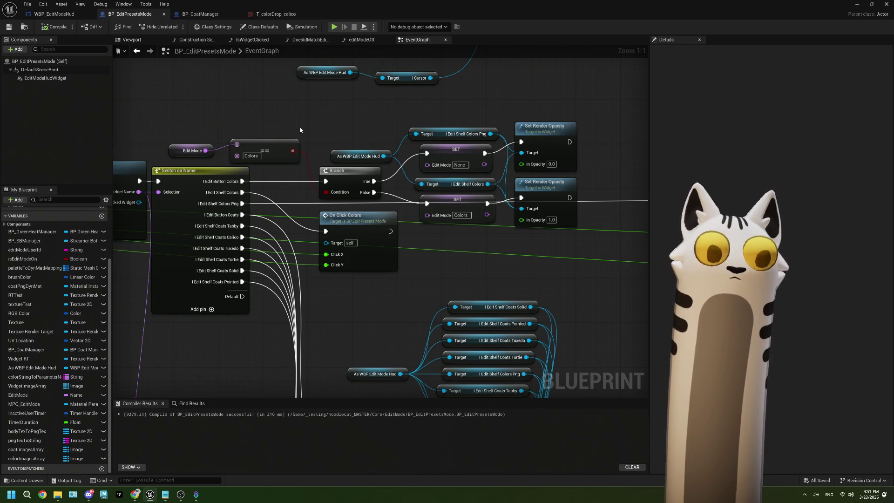
mouse_move(356, 329)
left_mouse_down()
mouse_move(340, 226)
mouse_move(399, 296)
left_mouse_up()
left_click_drag(350, 199, 335, 215)
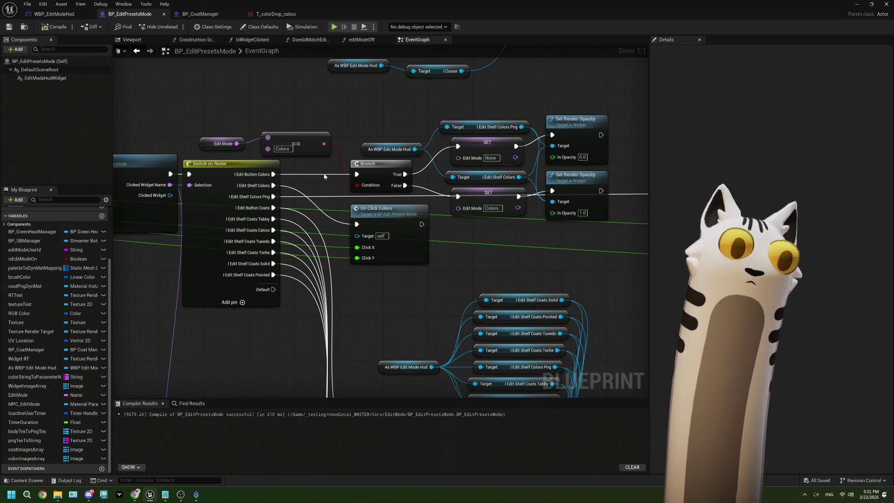
mouse_move(228, 114)
left_mouse_down()
mouse_move(284, 142)
mouse_move(295, 130)
left_mouse_up()
left_click_drag(472, 238, 412, 219)
left_click_drag(498, 239, 401, 201)
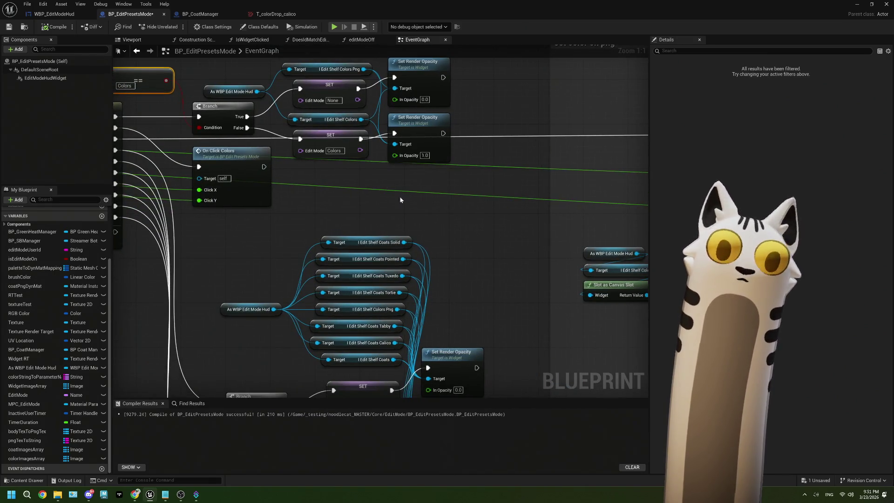
scroll(424, 247, "down", 1)
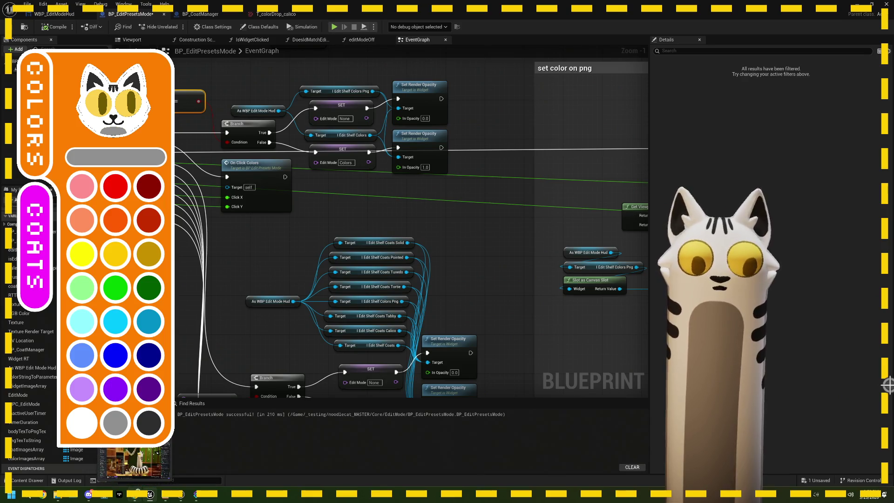
key("alt+Tab")
Step: Dismiss the ad-blocker notice, add a new layer above Layer 29, and zoom onto the mouth
left_click(289, 10)
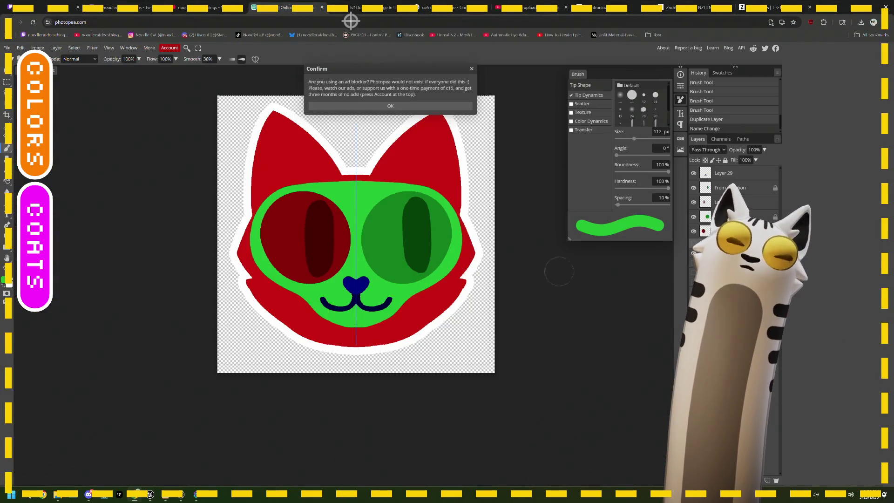
left_click(471, 69)
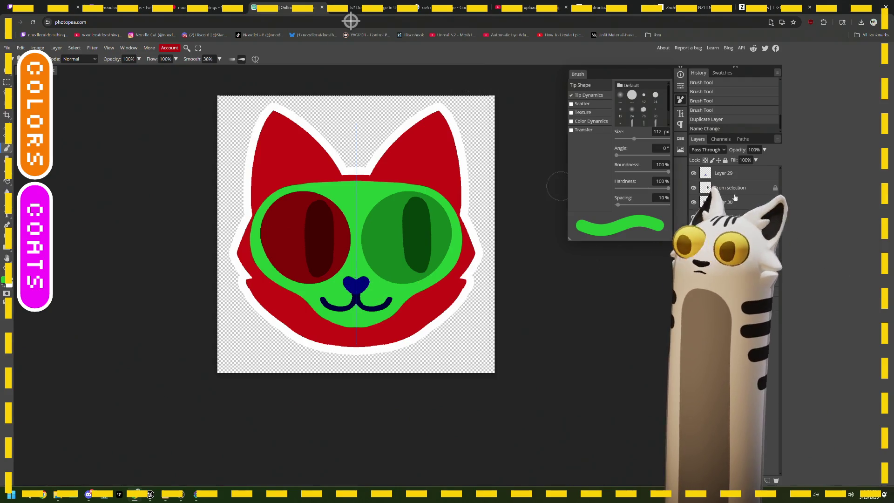
left_click(766, 479)
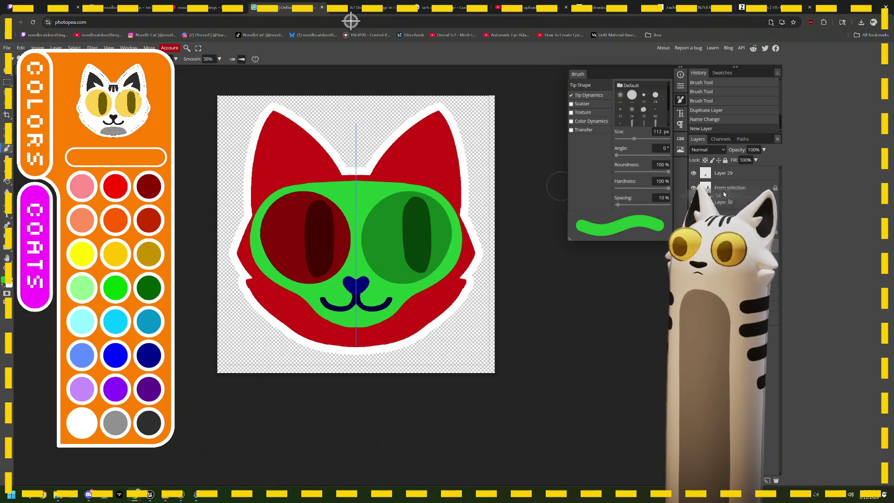
left_click_drag(722, 174, 723, 179)
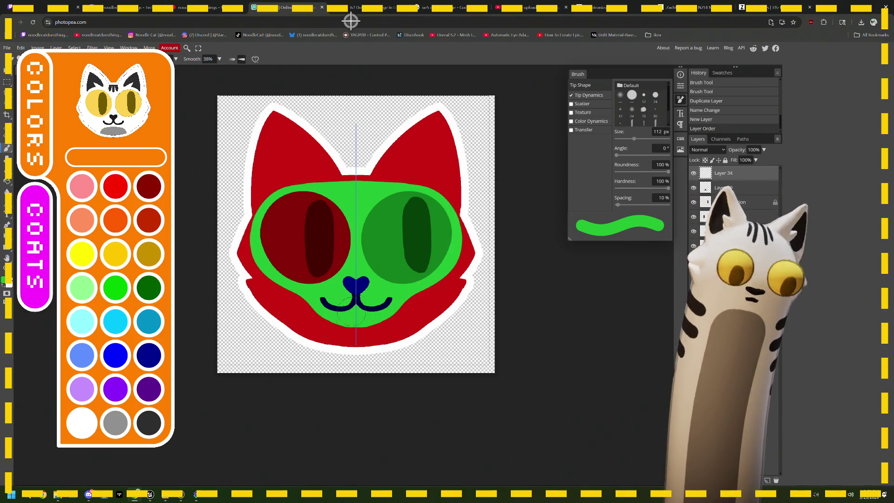
scroll(353, 320, "up", 5)
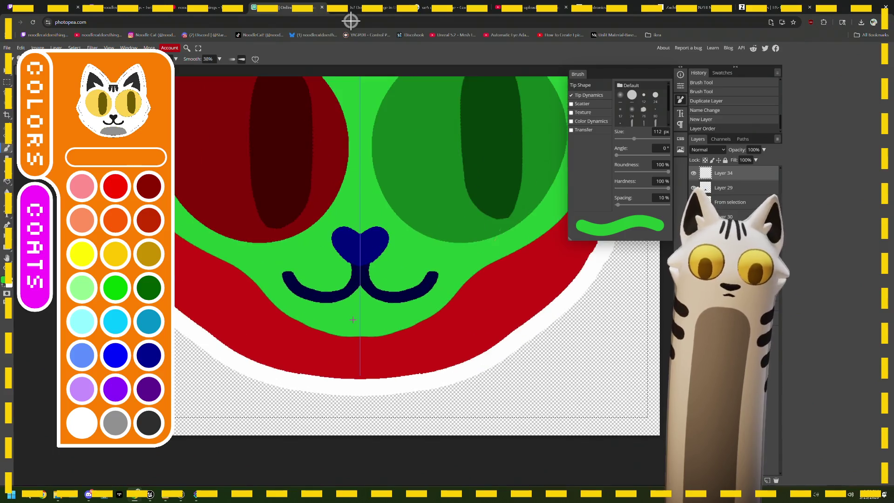
scroll(398, 306, "up", 3)
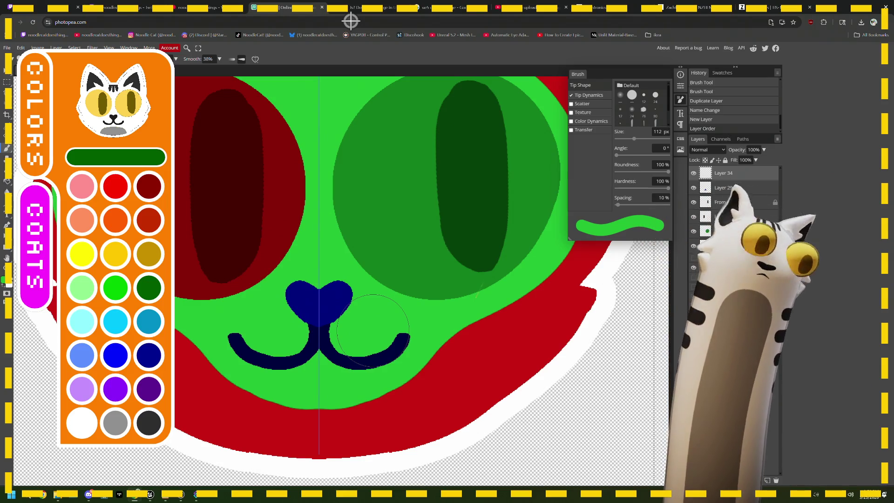
Step: Sample the mouth's dark navy as the paint colour and shrink the brush to 41 px
left_click(6, 280)
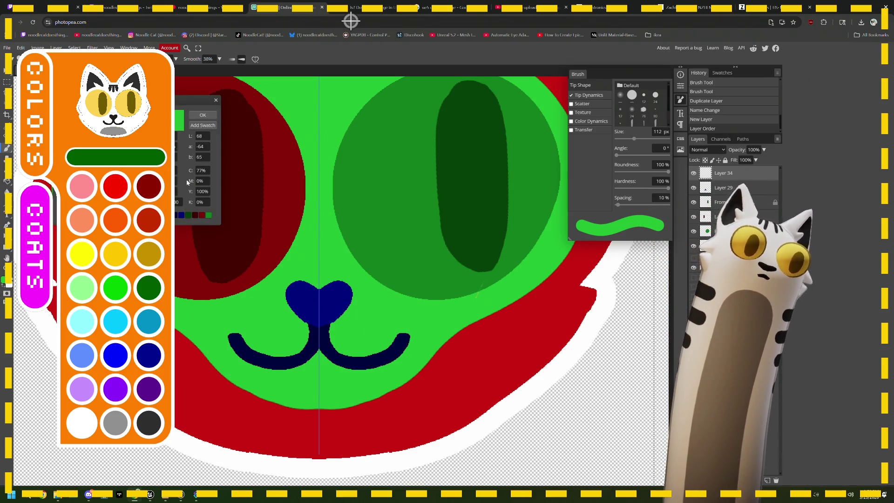
left_click(342, 364)
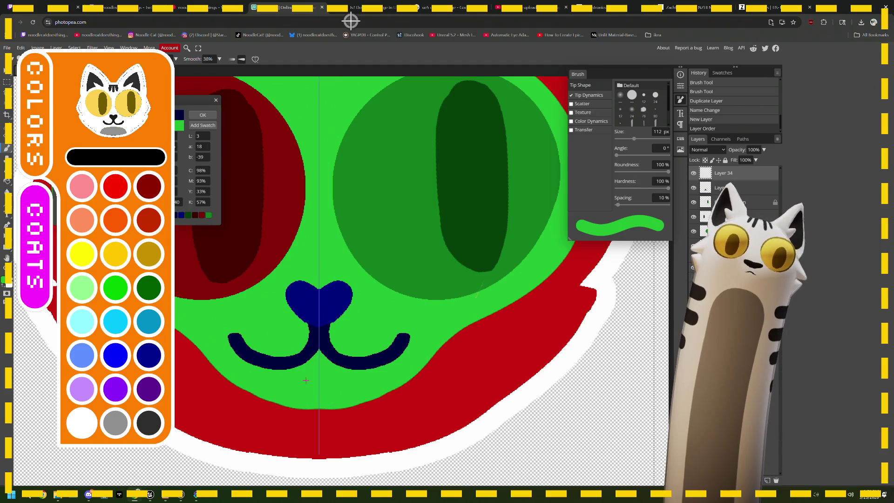
left_click(203, 115)
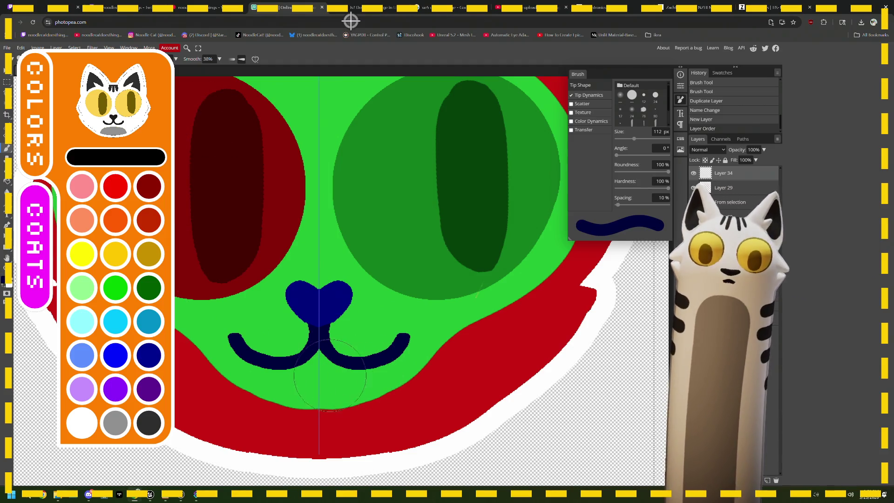
key("bracketleft")
key("bracketleft")
key("bracketleft")
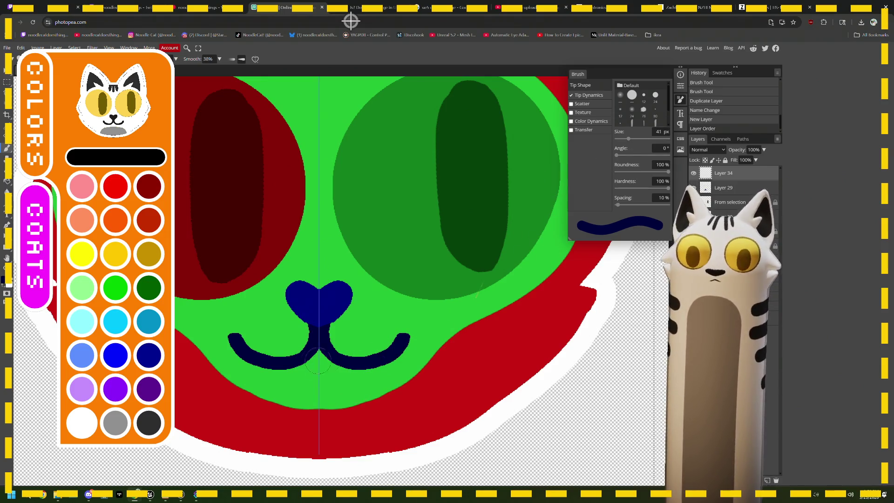
Step: Paint a rounded navy tongue shape below the mouth, joining the mouth curves
mouse_move(301, 371)
left_mouse_down()
mouse_move(335, 372)
mouse_move(300, 370)
mouse_move(333, 386)
mouse_move(316, 372)
mouse_move(318, 359)
left_mouse_up()
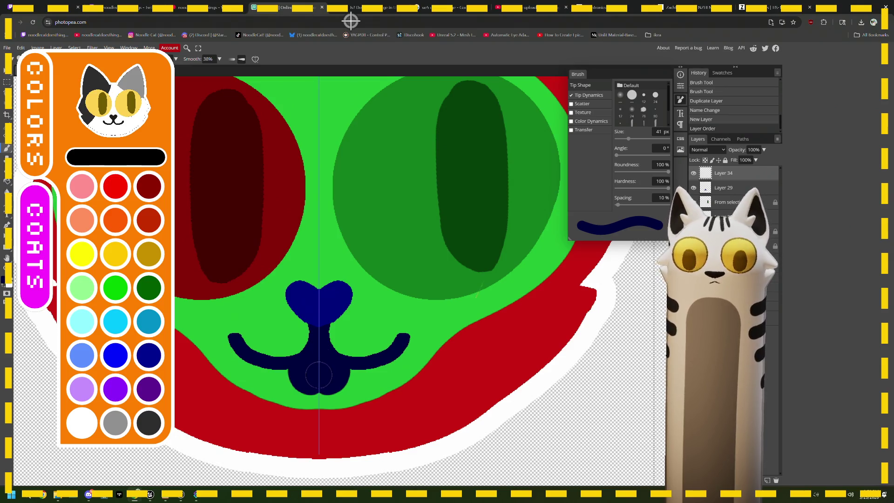
left_click(319, 385)
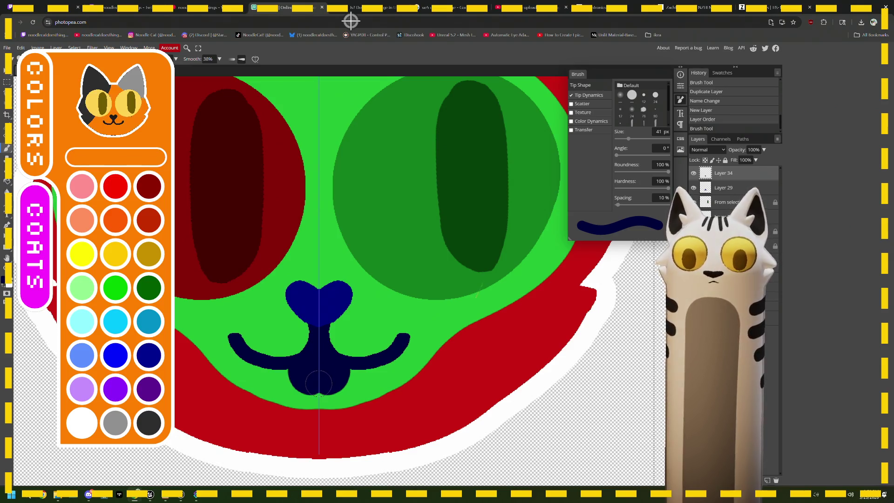
mouse_move(317, 385)
left_mouse_down()
mouse_move(307, 384)
mouse_move(327, 385)
left_mouse_up()
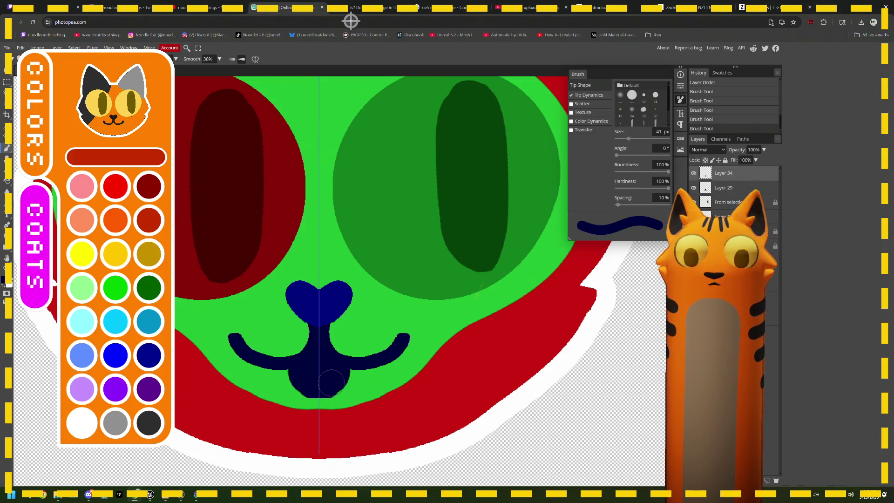
left_click(330, 383)
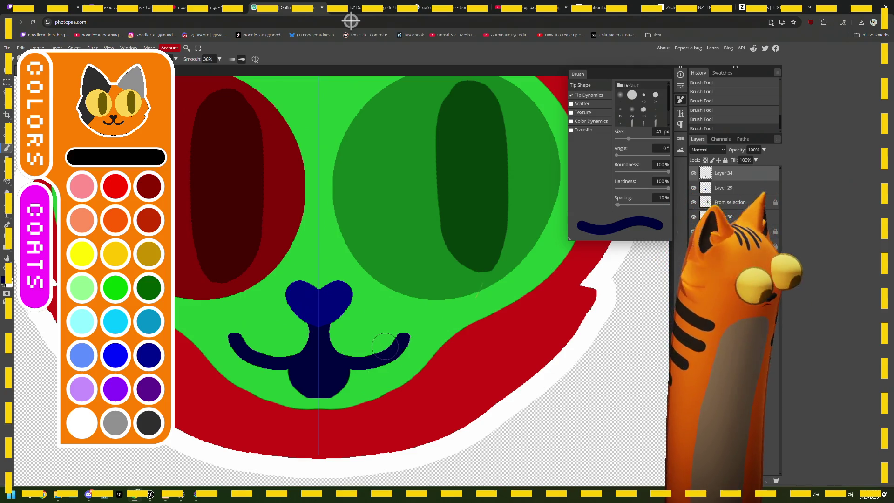
scroll(396, 348, "down", 5)
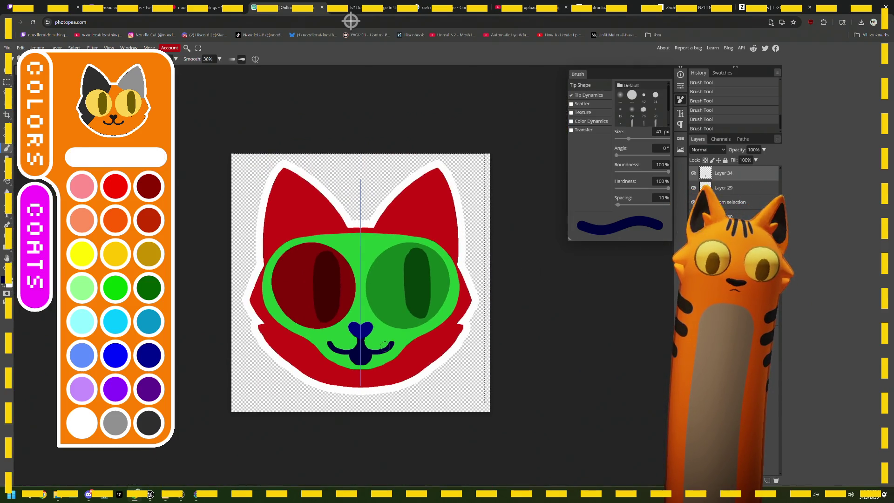
Step: Zoom onto the mouth, smooth the tongue's left and bottom edges, then zoom out to the whole face
scroll(384, 346, "down", 3)
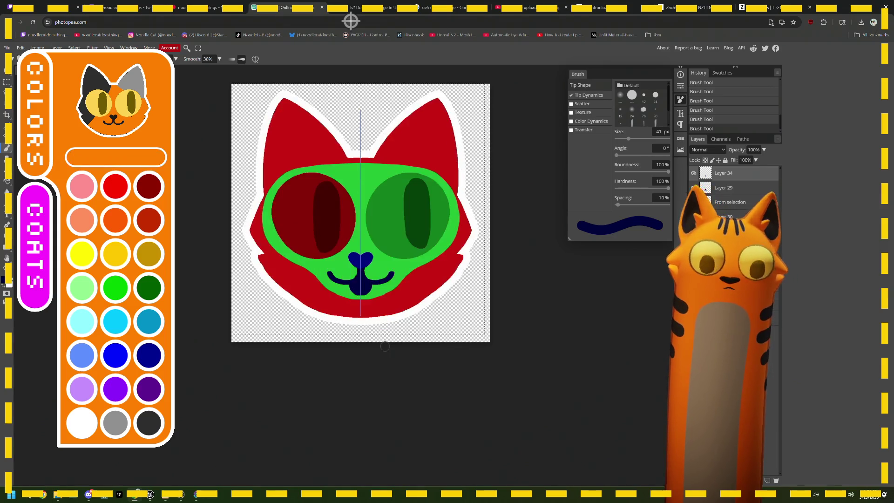
scroll(384, 346, "up", 2)
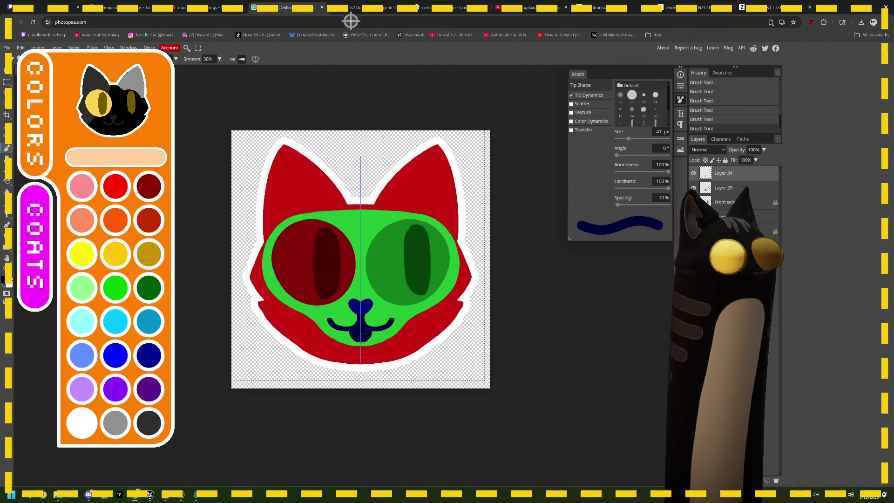
scroll(363, 338, "up", 2)
scroll(363, 338, "up", 2)
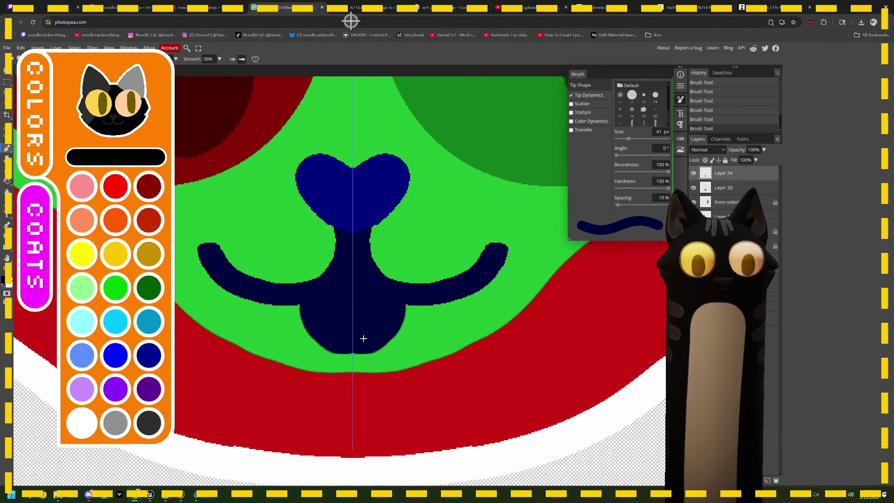
mouse_move(316, 304)
left_mouse_down()
mouse_move(326, 332)
mouse_move(352, 341)
left_mouse_up()
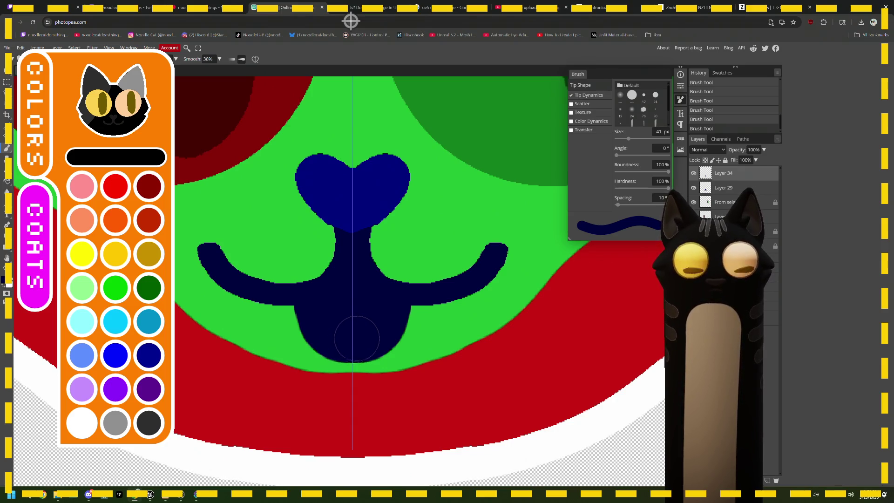
scroll(367, 315, "down", 5)
scroll(368, 317, "down", 2)
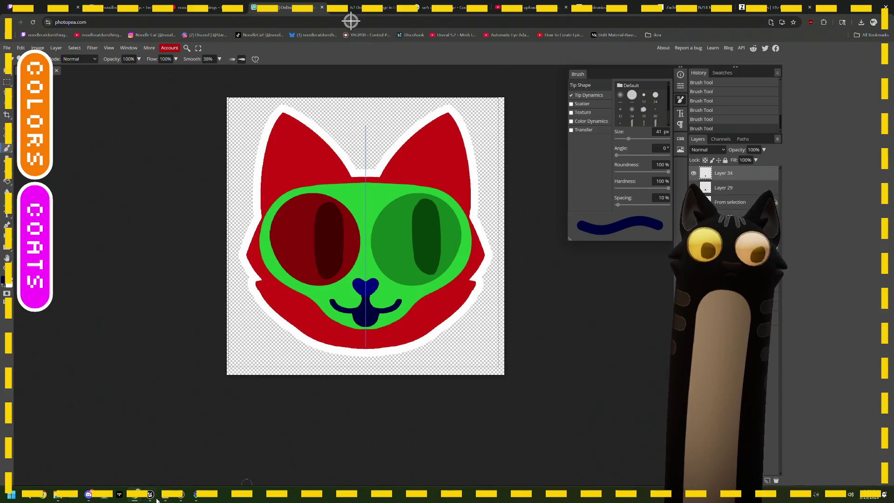
mouse_move(157, 498)
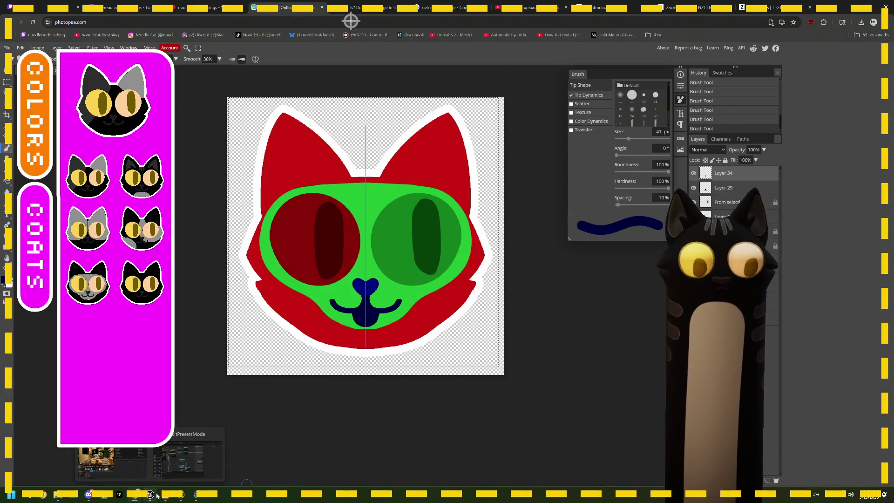
Step: Bring the Notepad TODO notes to the front and clear the existing selection
left_click(135, 465)
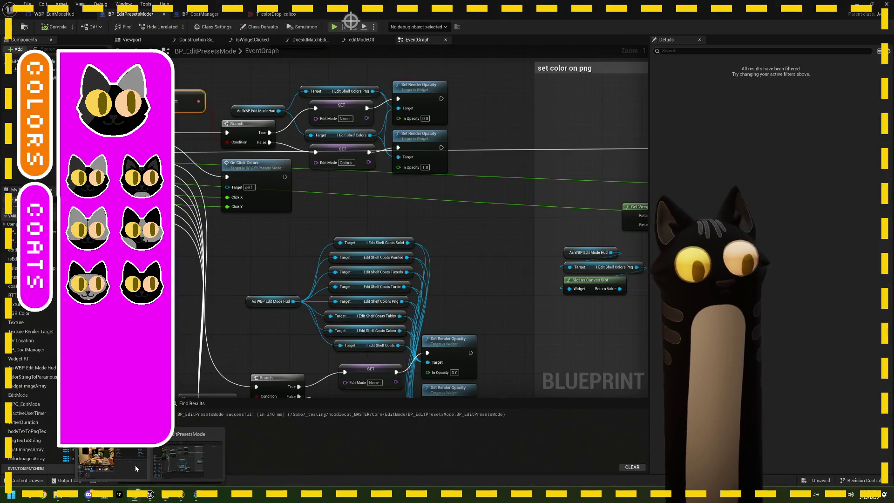
left_click(165, 495)
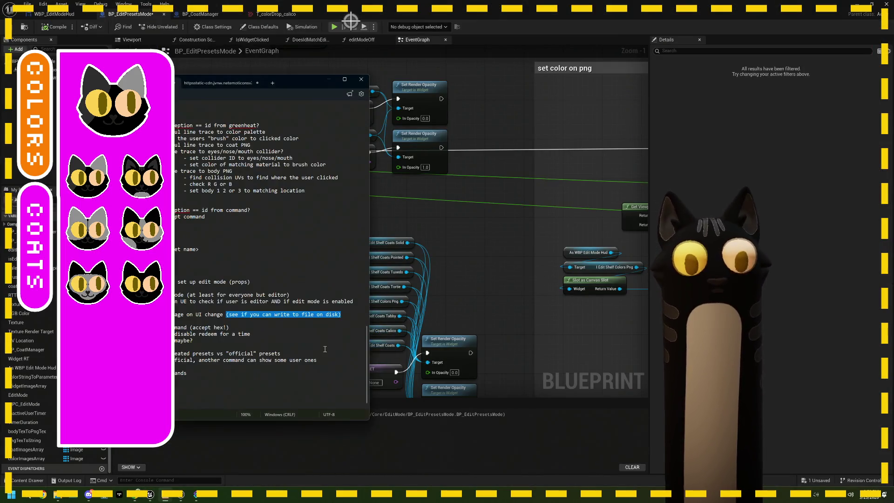
left_click(199, 374)
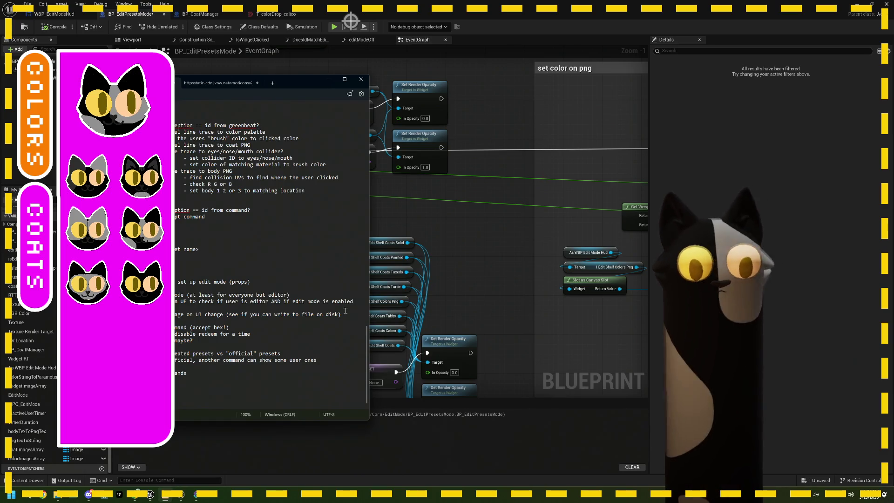
Step: Delete '(see if you can write to file on disk)' and start new lines for the next note
left_click_drag(341, 315, 225, 315)
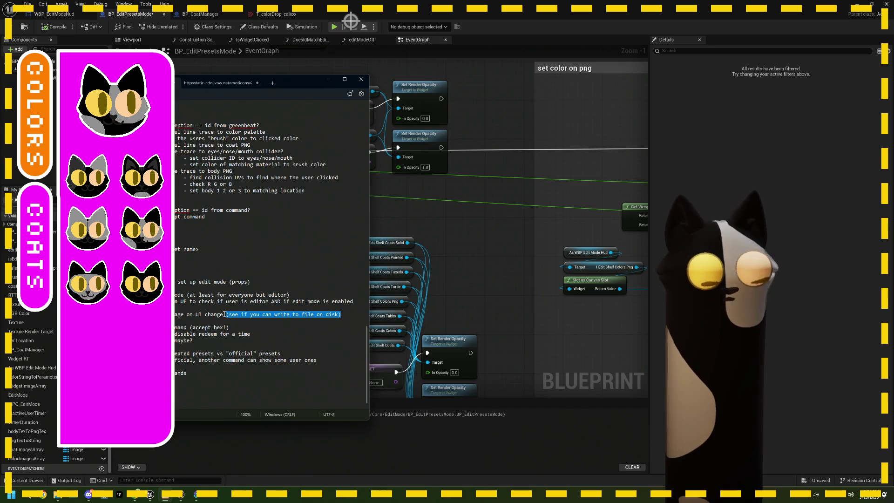
key("BackSpace")
key("Return")
key("Return")
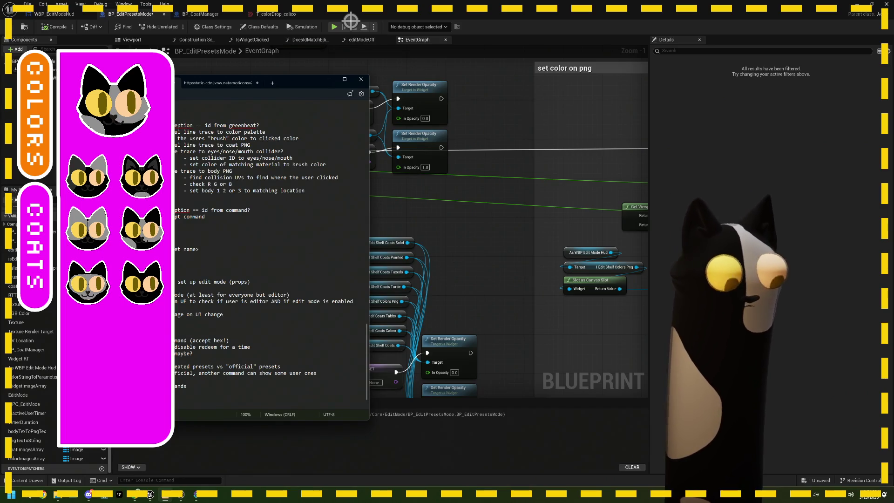
key("Return")
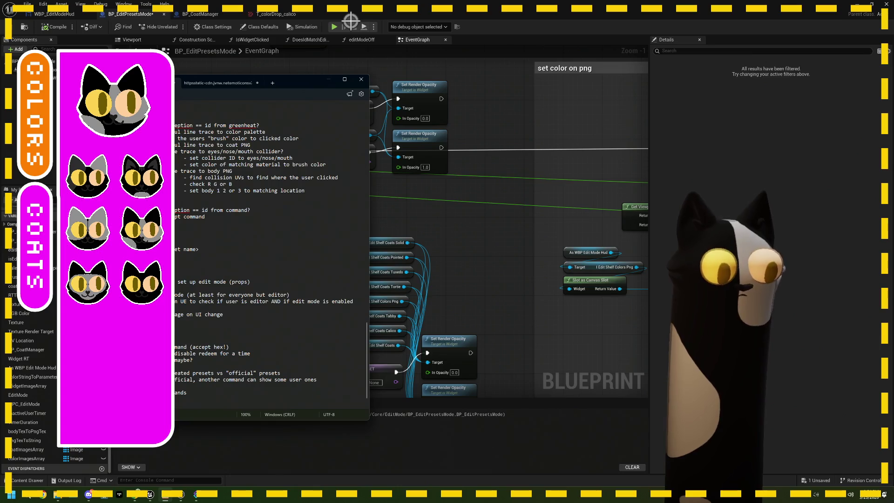
type("rl")
key("Return")
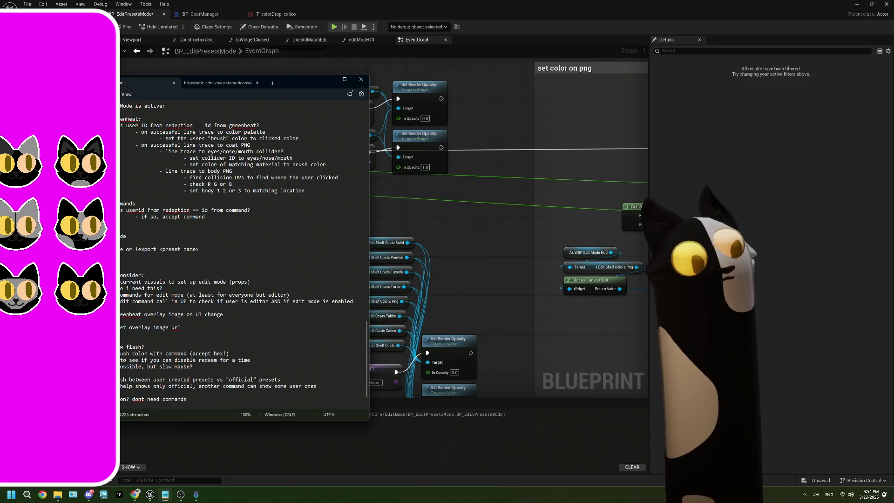
Step: Open the editModeOff function graph, select the HUD and Edit Mode Start nodes, and move the entry node up-left
left_click(465, 274)
scroll(454, 188, "down", 5)
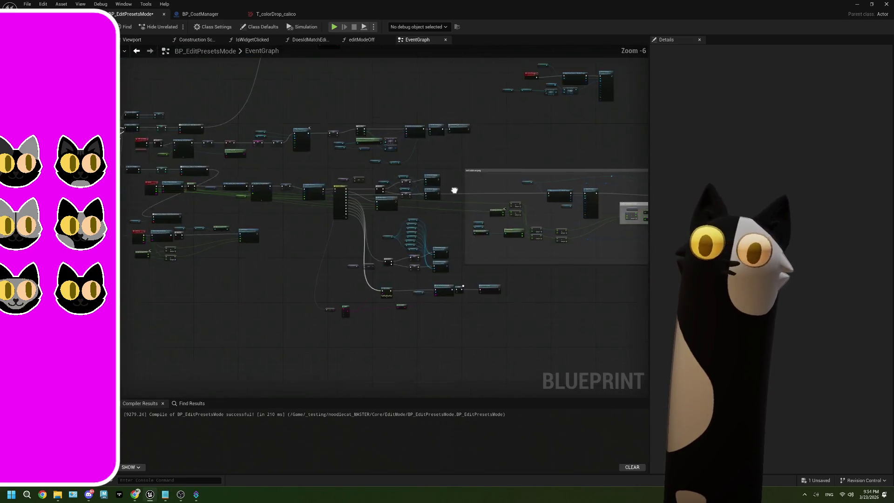
scroll(369, 232, "up", 5)
double_click(372, 228)
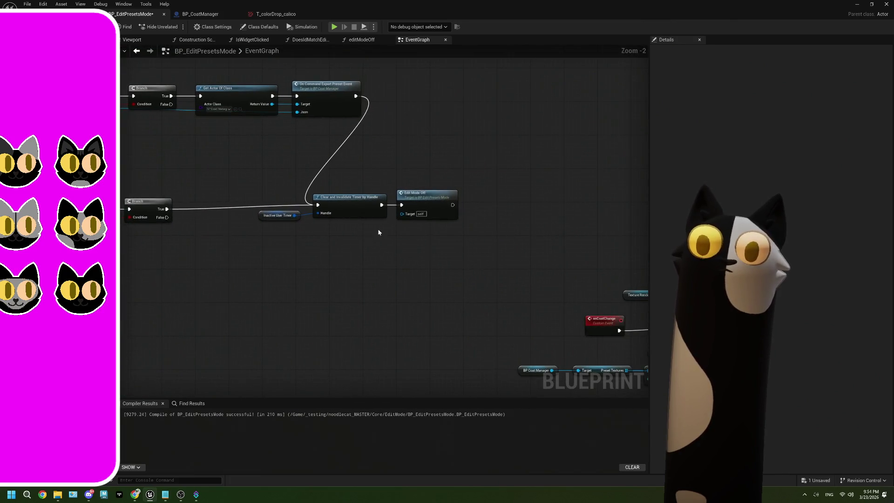
left_click_drag(351, 234, 441, 357)
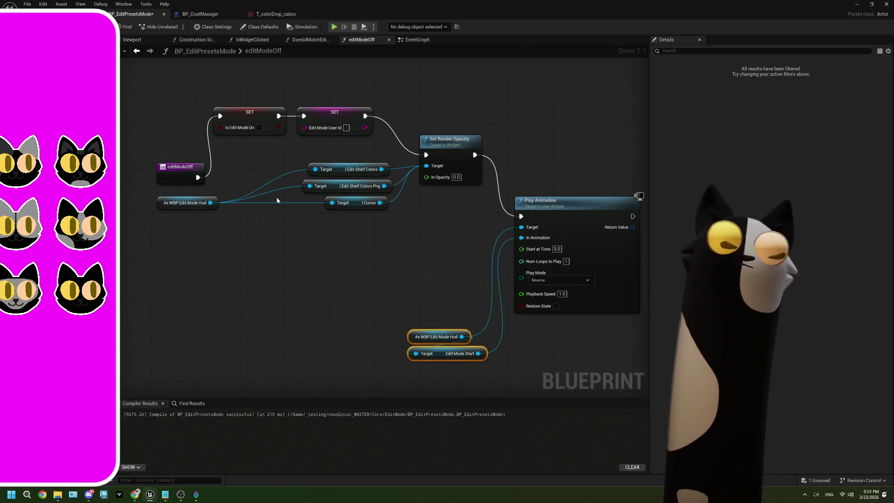
left_click_drag(180, 177, 162, 126)
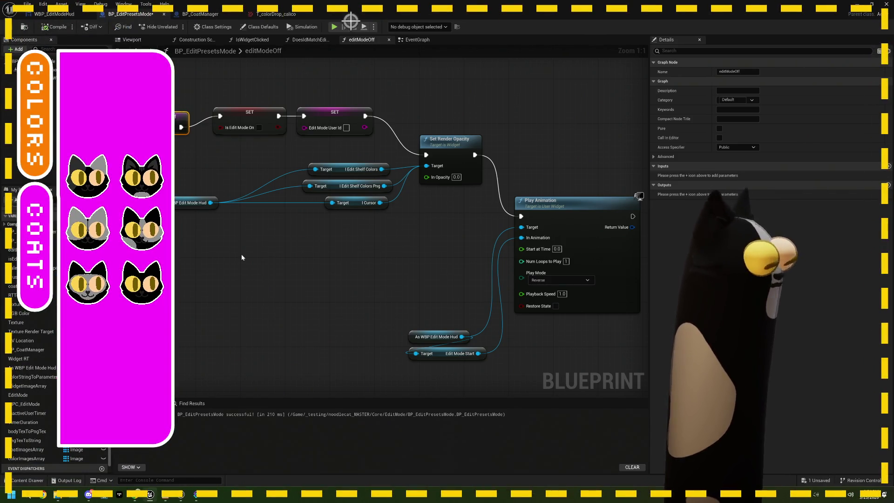
left_click(135, 495)
key("ctrl+2")
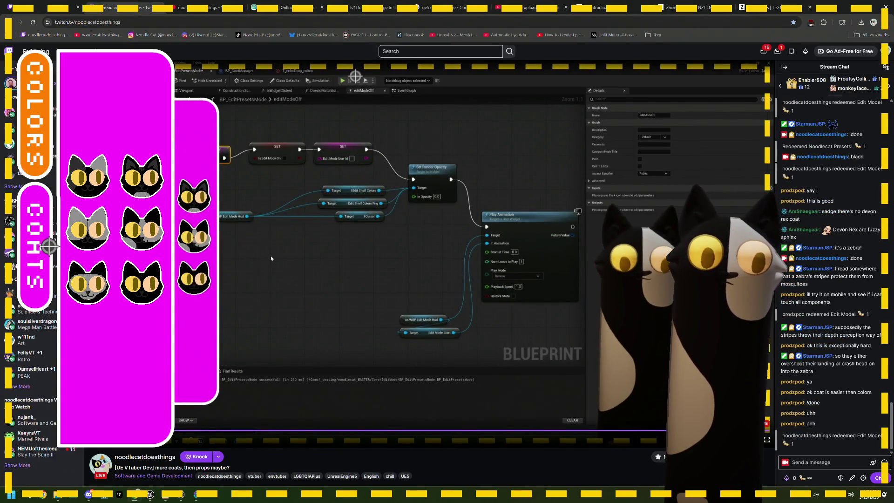
left_click(850, 7)
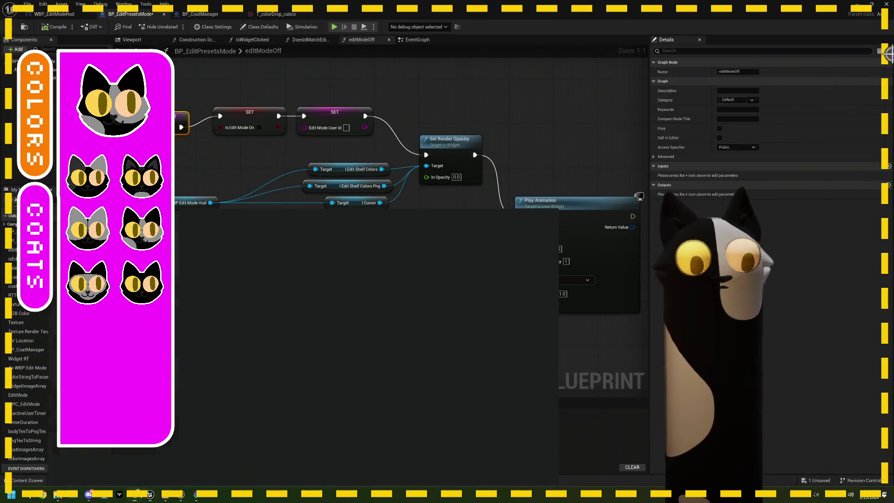
left_click(149, 493)
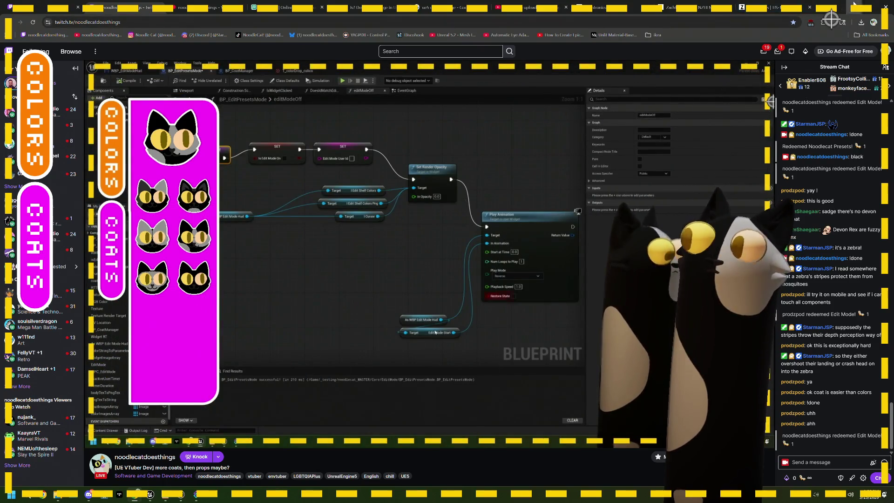
left_click(856, 6)
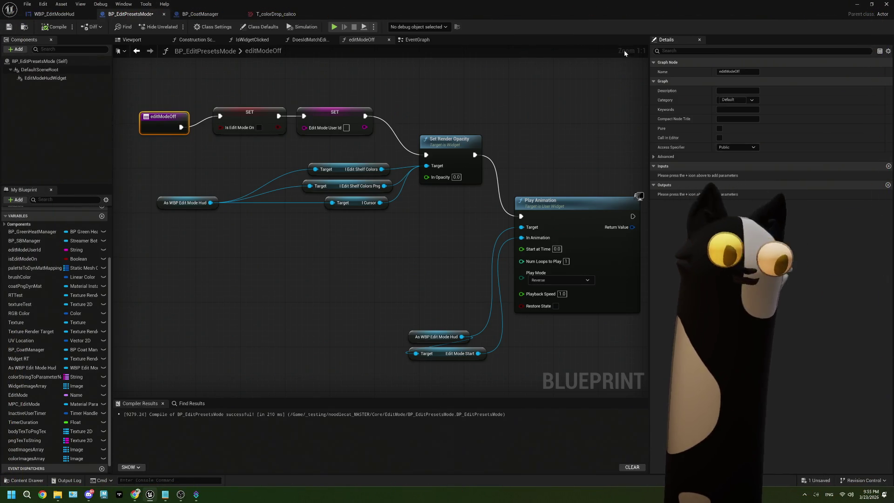
Step: Check the WBP_EditModeHud and BP_CoatManager tabs, then show BP_EditPresetsMode's EventGraph
mouse_move(362, 238)
left_mouse_down()
mouse_move(370, 264)
mouse_move(415, 242)
left_mouse_up()
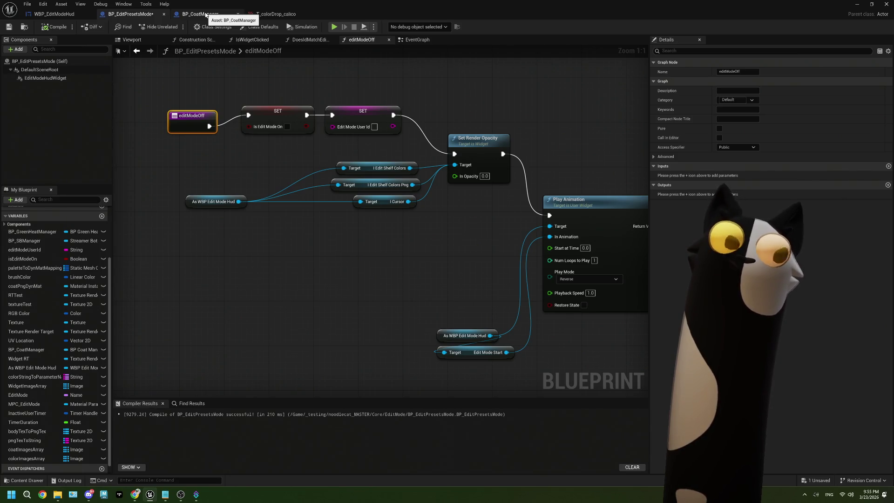
left_click(53, 14)
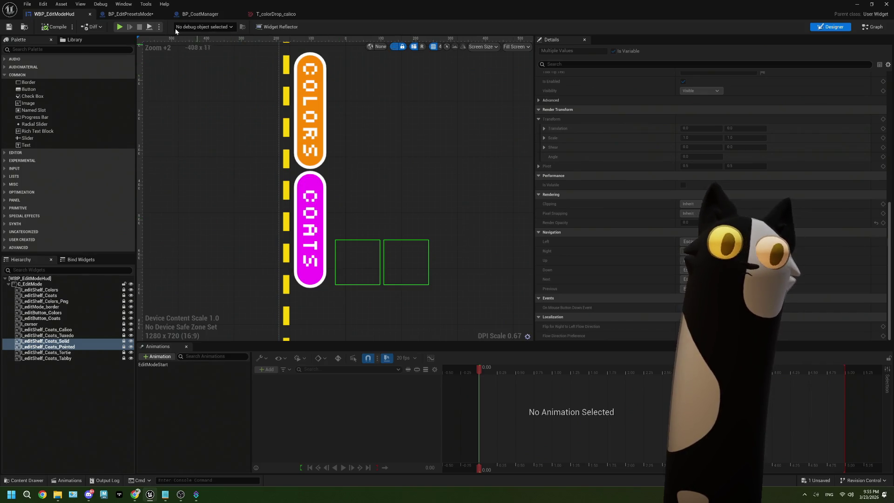
left_click(141, 14)
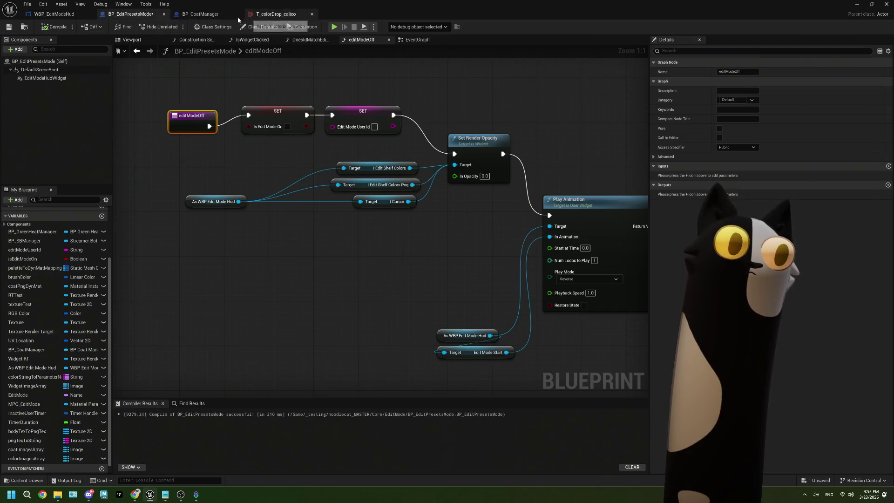
left_click(200, 14)
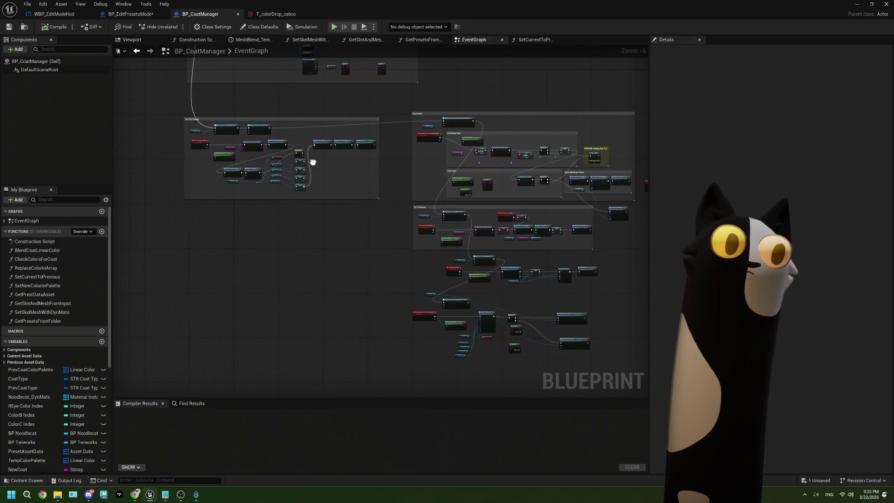
left_click(130, 14)
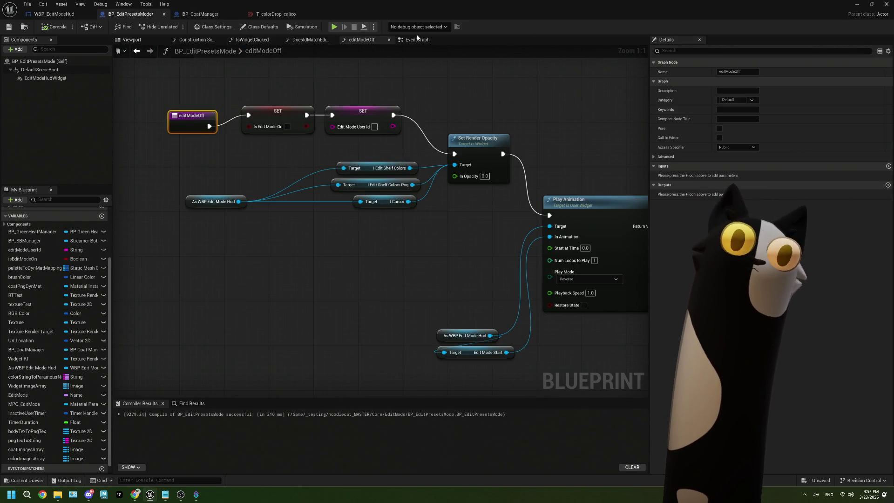
left_click(417, 40)
scroll(290, 235, "down", 5)
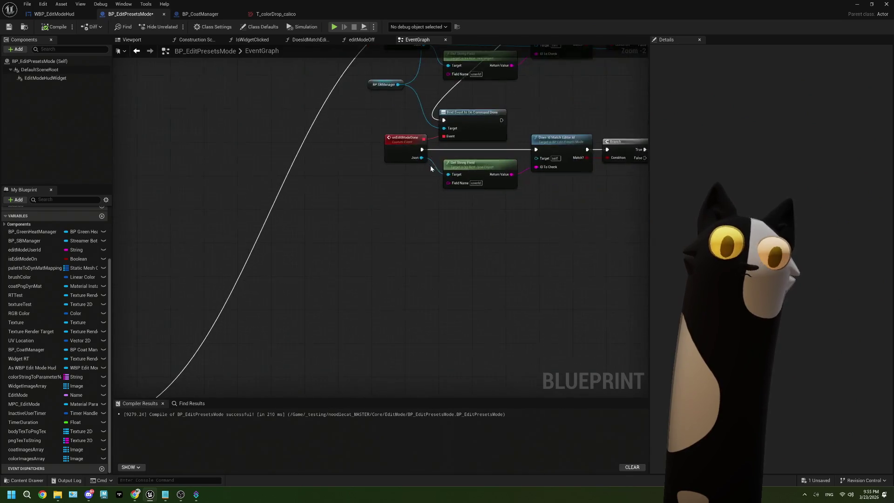
Step: Select, then deselect, the widget Target nodes feeding the Make Array
scroll(252, 230, "up", 7)
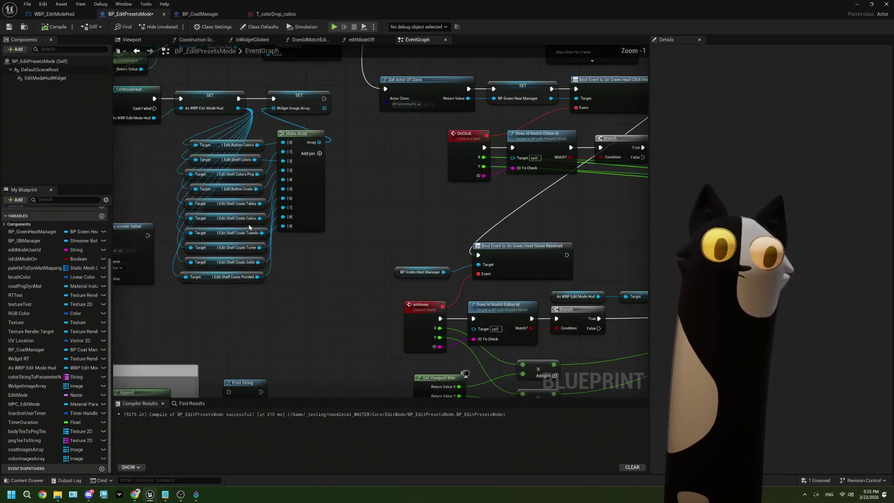
left_click_drag(328, 122, 329, 199)
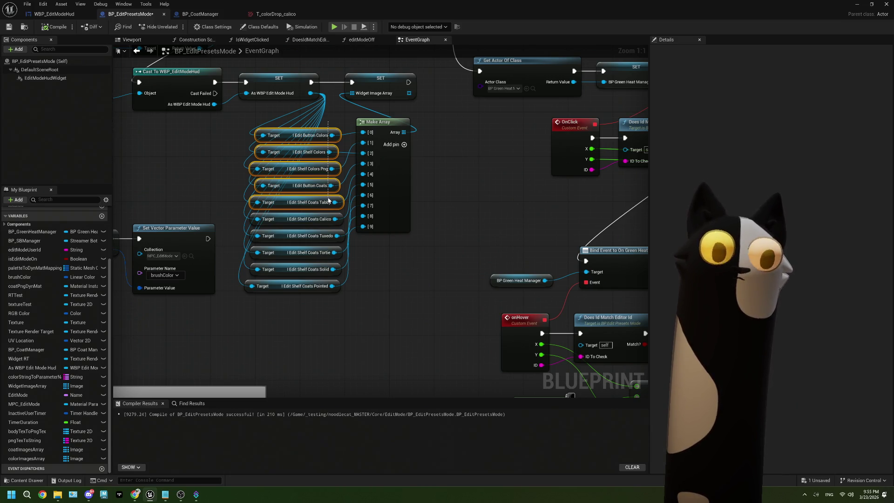
left_click_drag(329, 200, 329, 201)
left_click(387, 330)
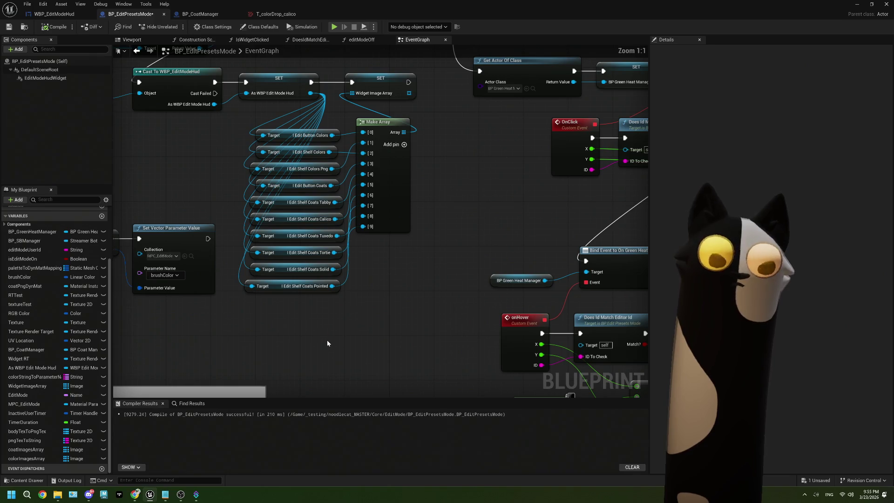
Step: Add element slot [10] to the Make Array; search 'shelf' from the HUD reference, then cancel
left_click(404, 146)
left_click_drag(310, 93, 255, 309)
type("shelf")
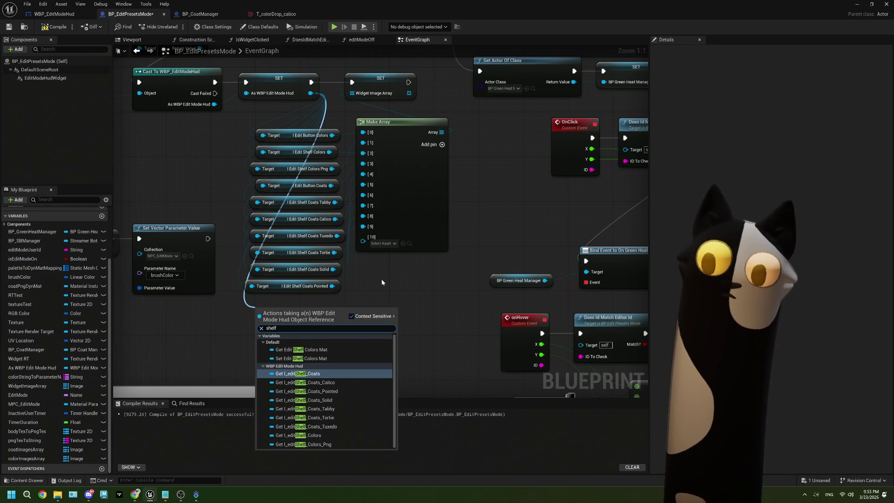
key("Escape")
scroll(381, 278, "down", 4)
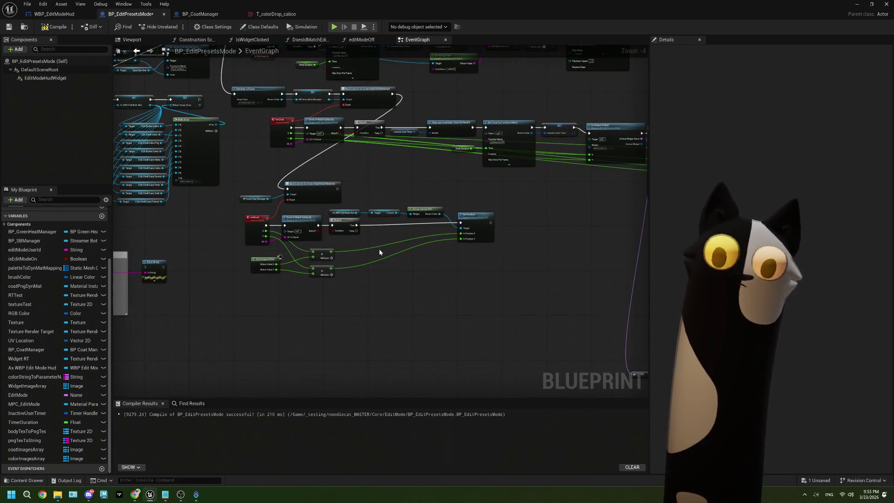
scroll(280, 256, "up", 3)
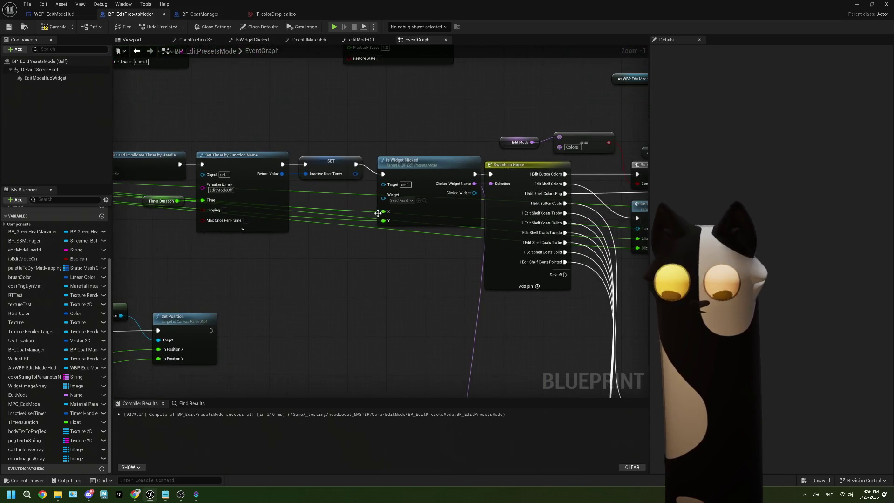
double_click(456, 211)
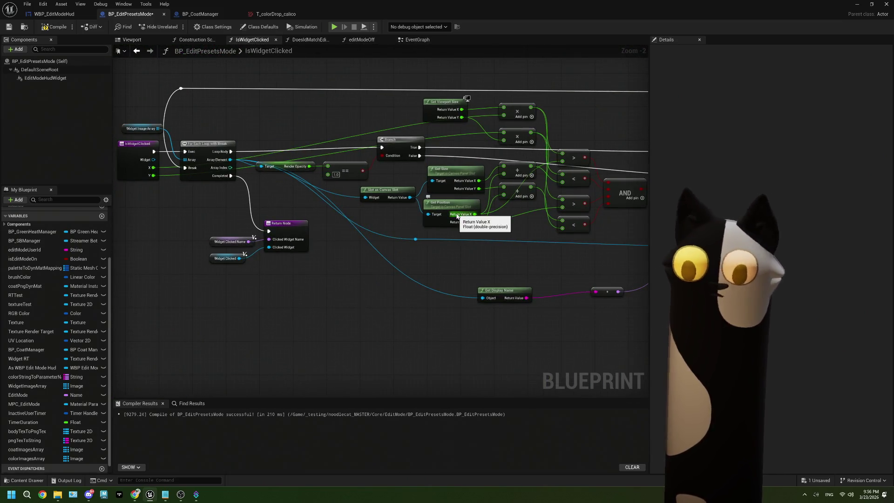
left_click_drag(381, 217, 386, 217)
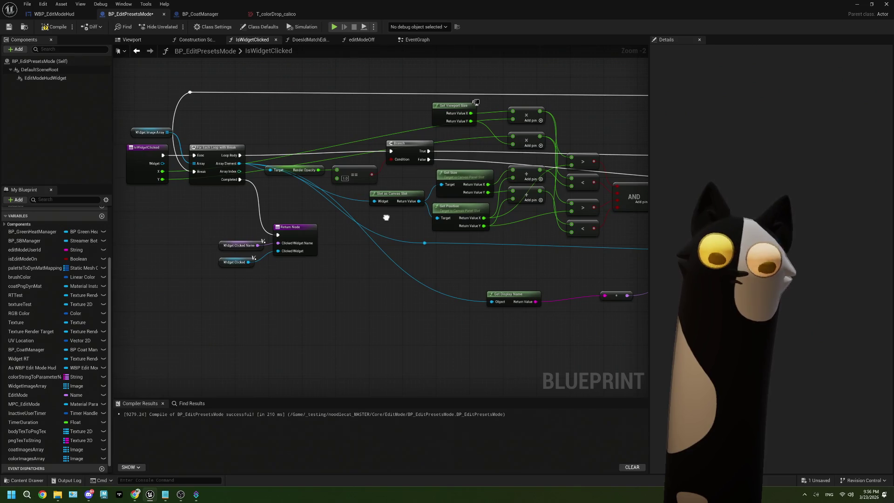
left_click(416, 39)
scroll(321, 233, "down", 4)
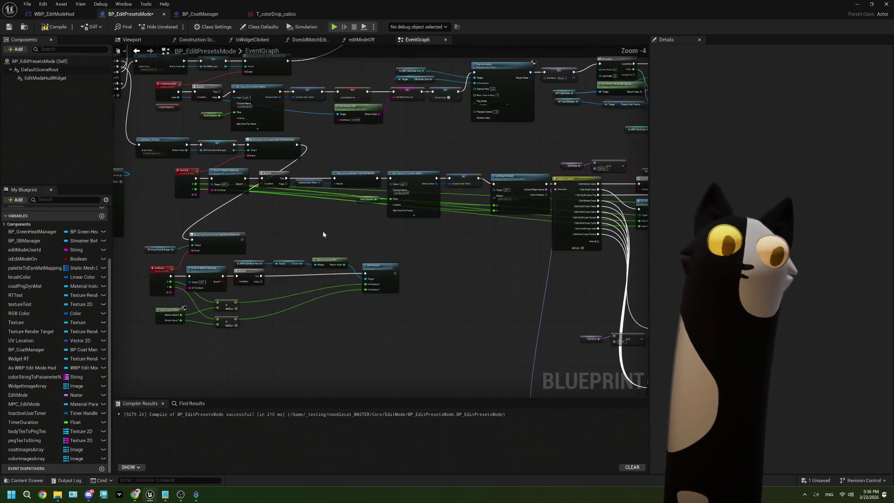
scroll(293, 229, "up", 5)
scroll(293, 229, "down", 2)
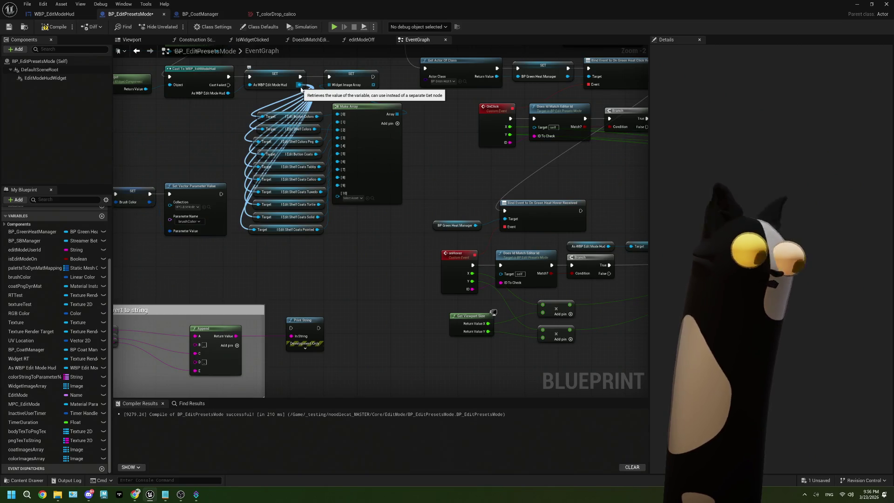
scroll(349, 212, "up", 1)
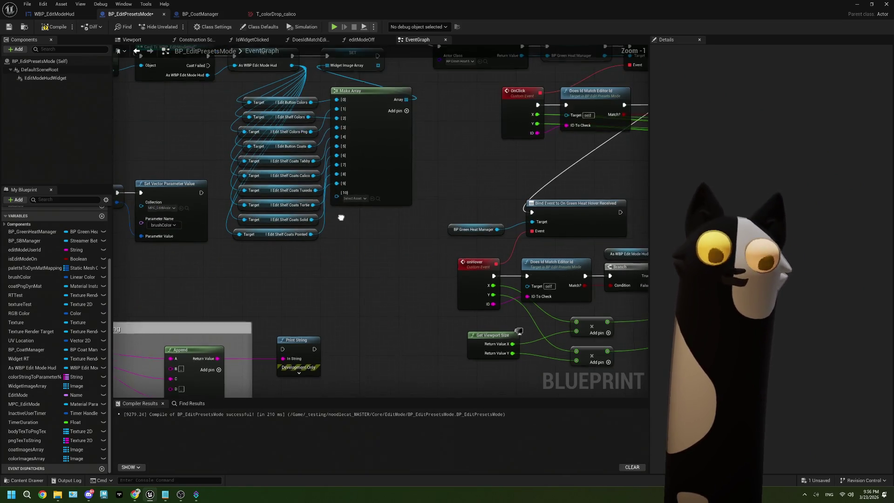
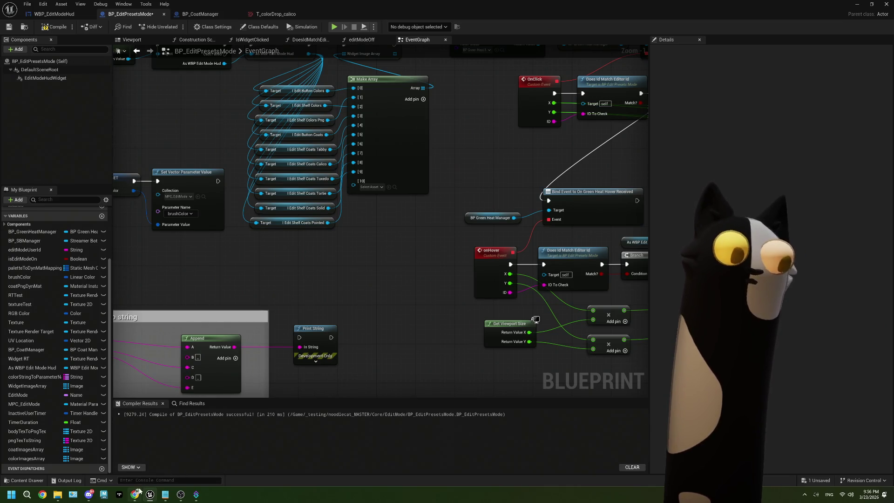
Step: Launch Paint through a Windows search for 'mspai' and fill its canvas with black
mouse_move(135, 495)
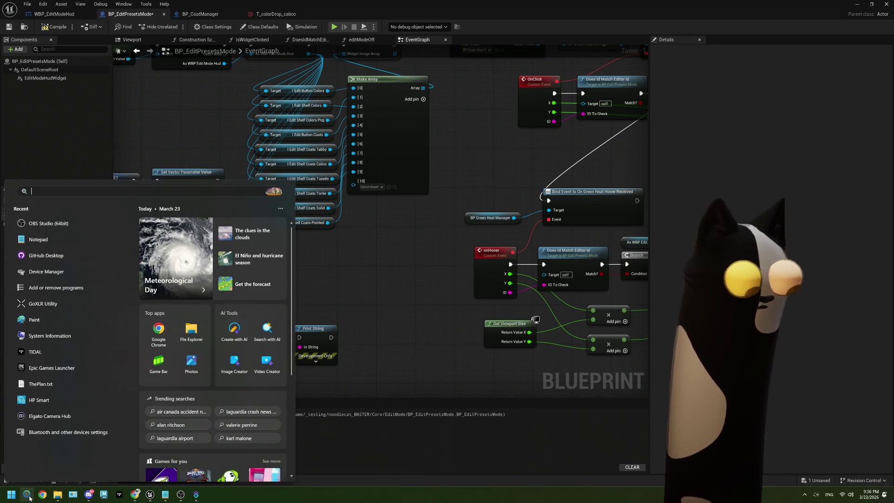
left_click(27, 494)
type("mspai")
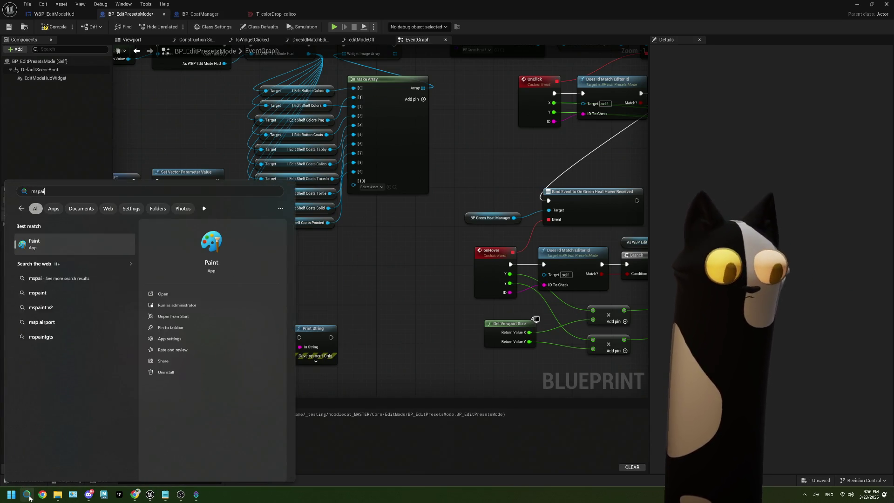
key("Return")
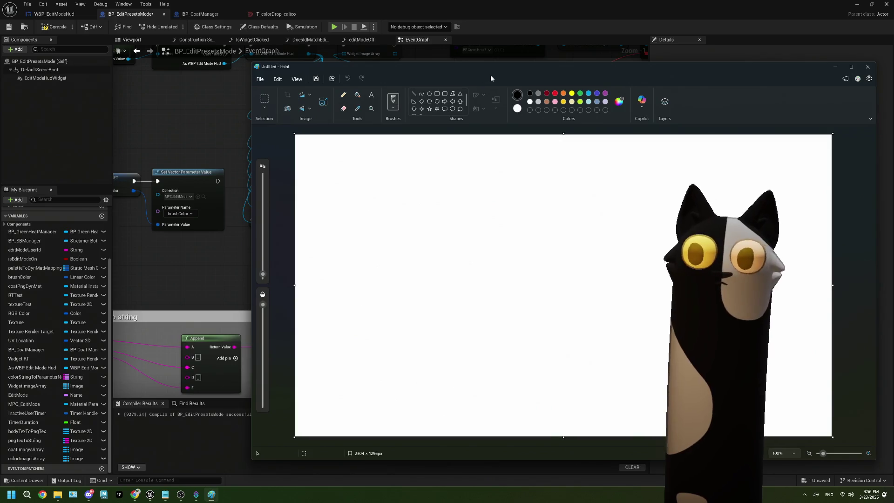
left_click(357, 95)
left_click(513, 149)
Step: Move Paint to the top of the screen, select white and the Pencil, and undo a test loop
left_click_drag(637, 70, 585, 2)
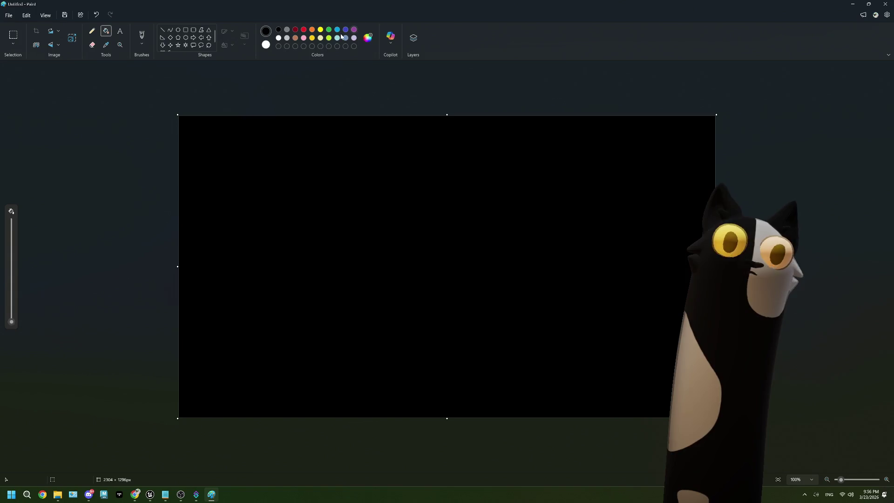
left_click(279, 38)
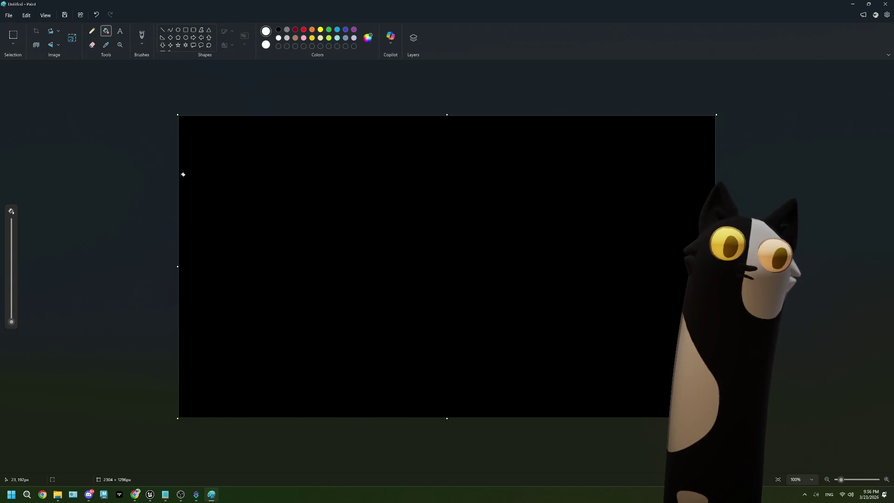
left_click(91, 31)
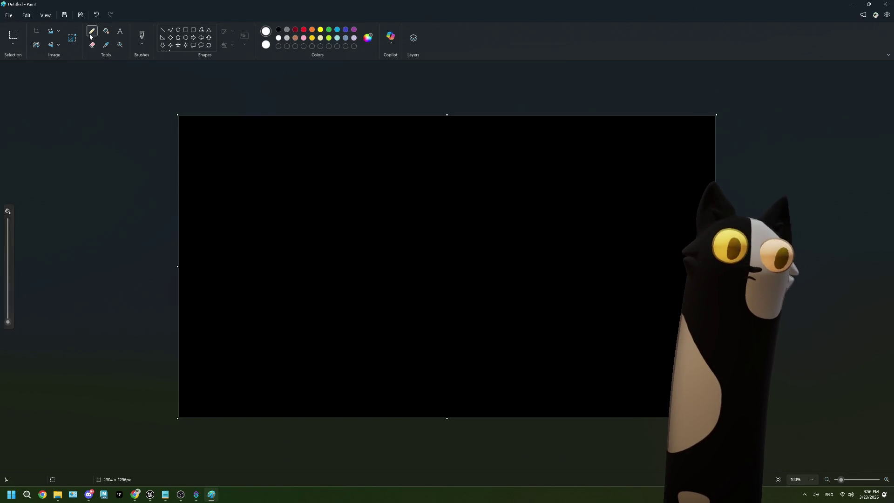
mouse_move(185, 171)
left_mouse_down()
mouse_move(291, 232)
mouse_move(190, 340)
mouse_move(204, 140)
mouse_move(179, 140)
left_mouse_up()
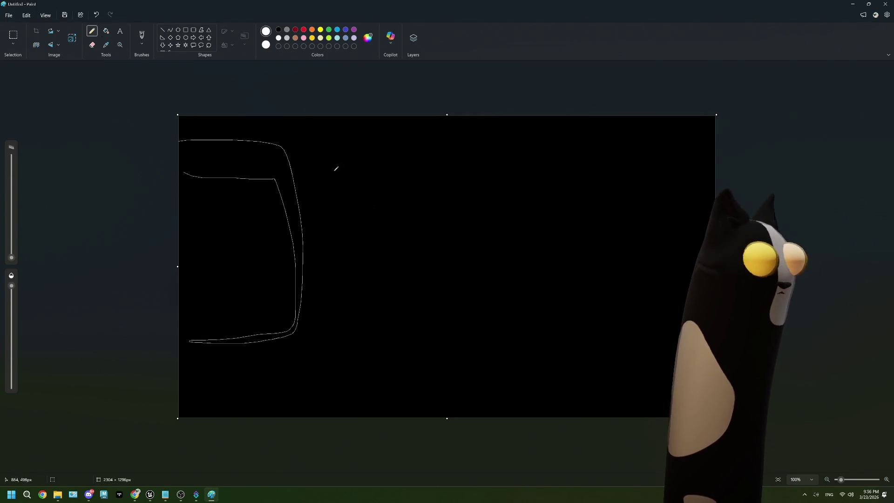
key("ctrl+z")
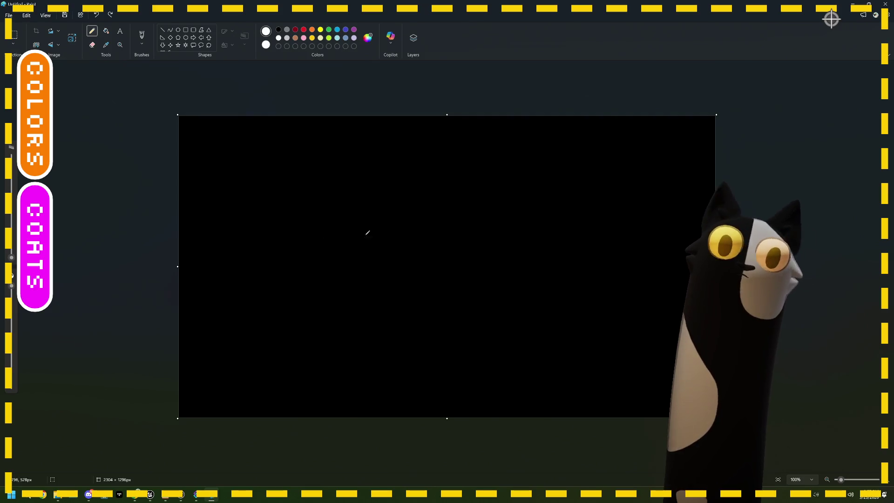
Step: Sketch the cat's round head, right ear and zigzag cheek fur, undoing stray strokes
mouse_move(355, 201)
left_mouse_down()
mouse_move(298, 185)
mouse_move(323, 323)
mouse_move(354, 192)
mouse_move(253, 283)
mouse_move(427, 261)
mouse_move(320, 178)
left_mouse_up()
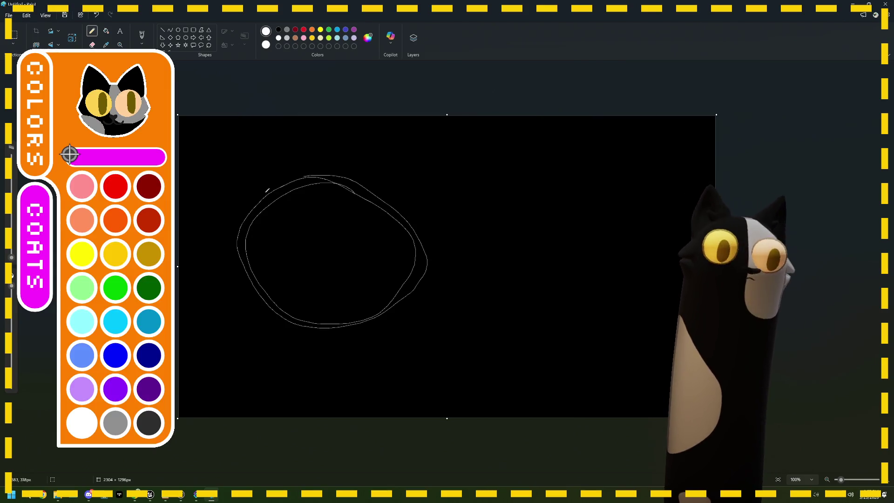
mouse_move(256, 151)
left_mouse_down()
mouse_move(298, 176)
mouse_move(212, 127)
mouse_move(228, 247)
left_mouse_up()
key("ctrl+z")
mouse_move(351, 172)
left_mouse_down()
mouse_move(416, 135)
mouse_move(421, 221)
left_mouse_up()
mouse_move(235, 251)
left_mouse_down()
mouse_move(223, 258)
mouse_move(230, 289)
mouse_move(274, 313)
left_mouse_up()
mouse_move(425, 227)
left_mouse_down()
mouse_move(448, 278)
mouse_move(414, 288)
left_mouse_up()
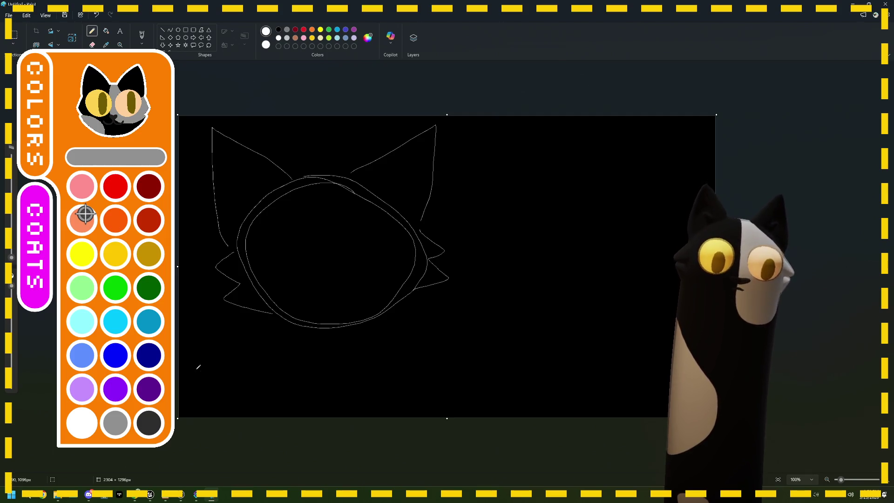
mouse_move(224, 368)
left_mouse_down()
mouse_move(191, 385)
mouse_move(254, 390)
mouse_move(223, 369)
mouse_move(394, 353)
mouse_move(460, 375)
mouse_move(466, 414)
mouse_move(466, 392)
left_mouse_up()
key("ctrl+z")
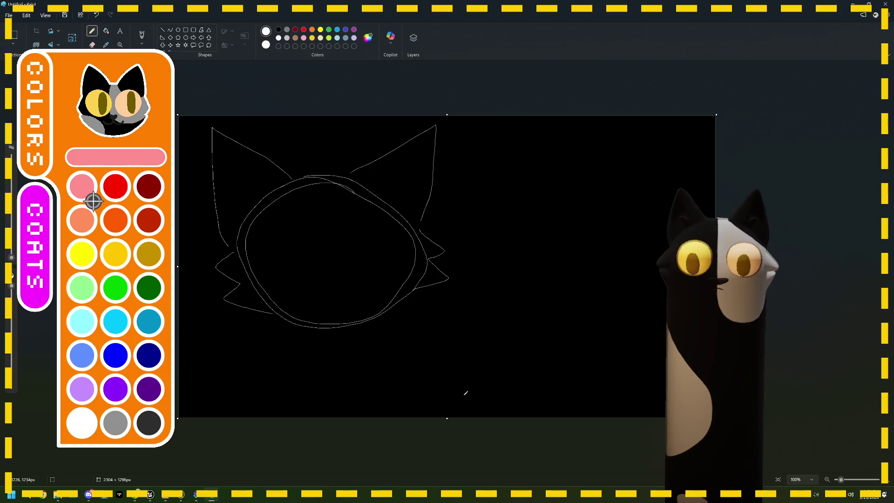
Step: Draw the line under the head and two dividers to make three bottom tabs
mouse_move(181, 343)
left_mouse_down()
mouse_move(478, 337)
mouse_move(471, 414)
mouse_move(476, 375)
left_mouse_up()
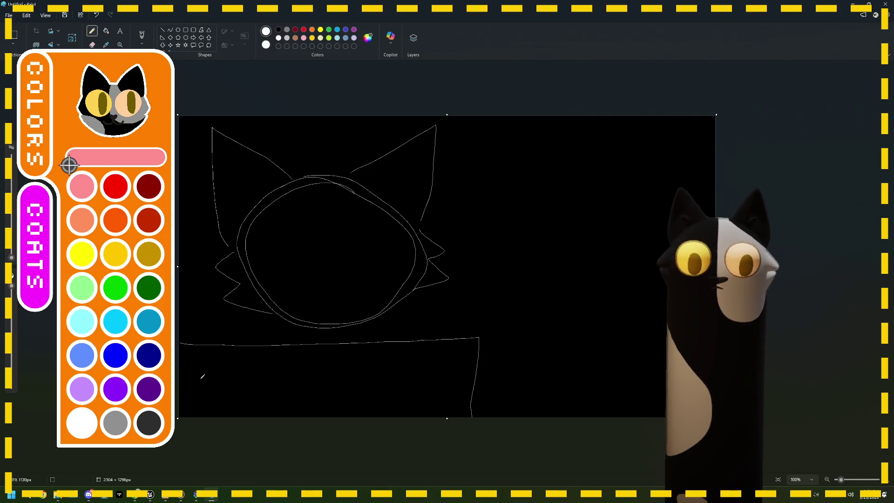
left_click_drag(205, 375, 226, 387)
key("ctrl+z")
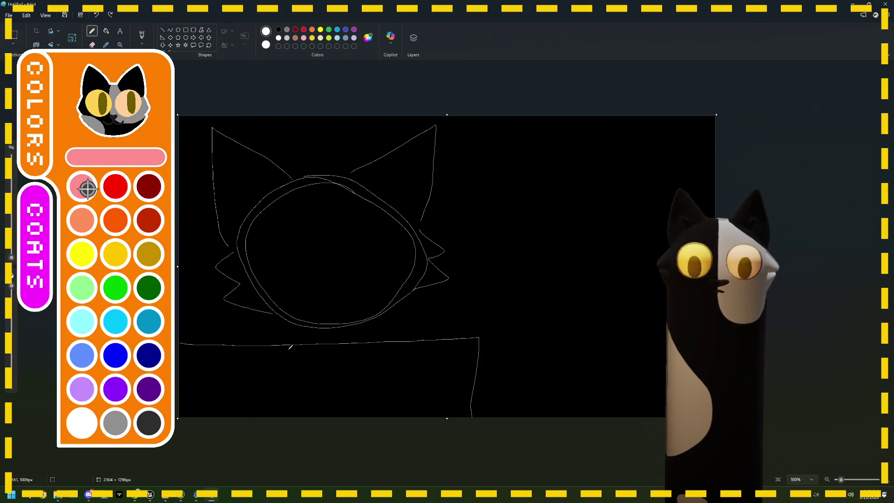
left_click_drag(264, 347, 263, 417)
left_click_drag(387, 341, 387, 417)
Step: Handwrite 'Color', 'Coats' and 'props' in the three bottom tabs
mouse_move(216, 372)
left_mouse_down()
mouse_move(210, 390)
mouse_move(244, 391)
mouse_move(250, 382)
left_mouse_up()
mouse_move(305, 370)
left_mouse_down()
mouse_move(301, 390)
mouse_move(313, 380)
mouse_move(321, 387)
mouse_move(341, 382)
mouse_move(345, 392)
left_mouse_up()
left_click_drag(422, 389, 408, 390)
mouse_move(408, 373)
left_mouse_down()
mouse_move(424, 380)
mouse_move(435, 370)
mouse_move(445, 384)
mouse_move(424, 368)
left_mouse_up()
left_click_drag(429, 366, 435, 360)
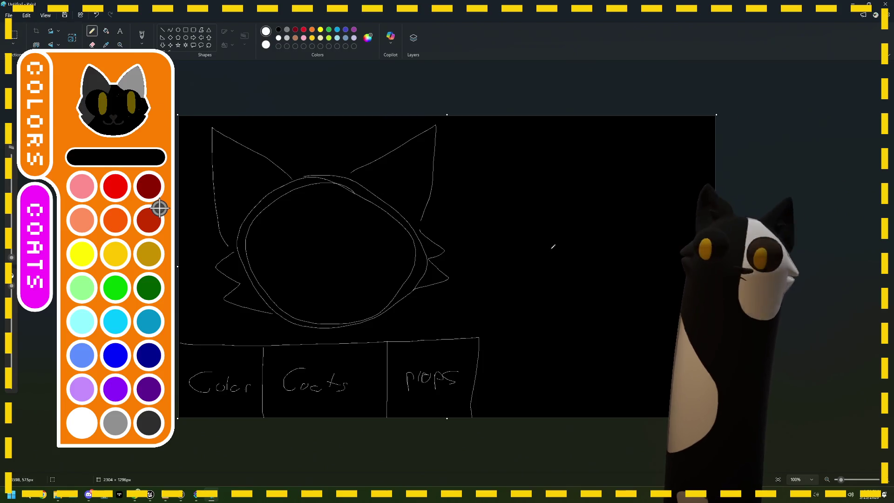
Step: Draw a vertical divider and four rows of circle swatches in the right panel
left_click_drag(482, 116, 483, 424)
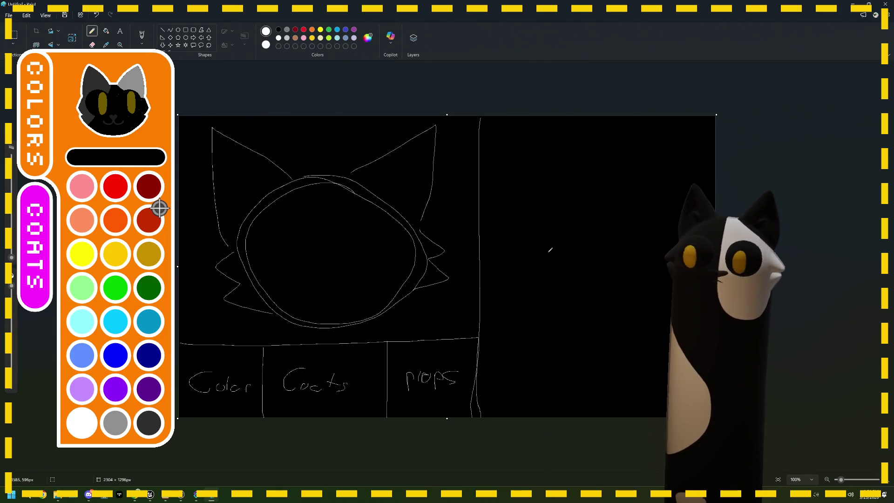
mouse_move(523, 128)
left_mouse_down()
mouse_move(509, 135)
mouse_move(533, 122)
left_mouse_up()
left_click_drag(609, 131, 613, 127)
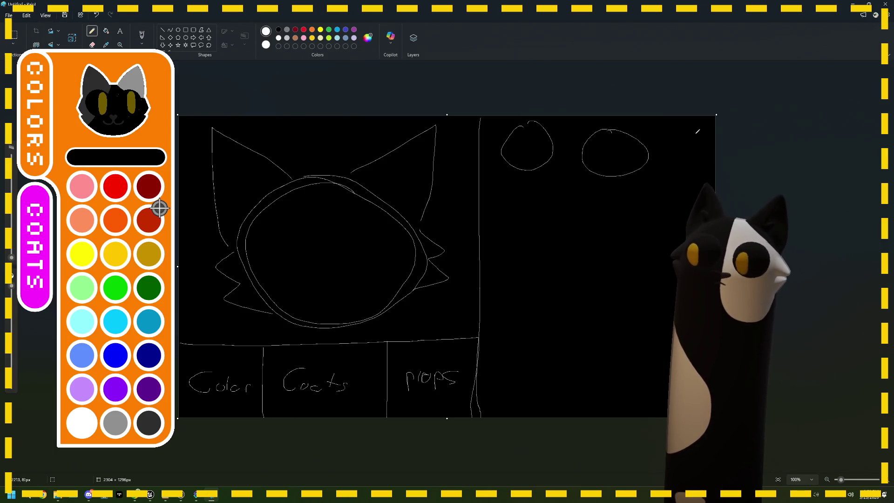
left_click_drag(696, 131, 695, 128)
left_click_drag(514, 197, 513, 198)
mouse_move(613, 208)
left_mouse_down()
mouse_move(592, 214)
mouse_move(610, 207)
left_mouse_up()
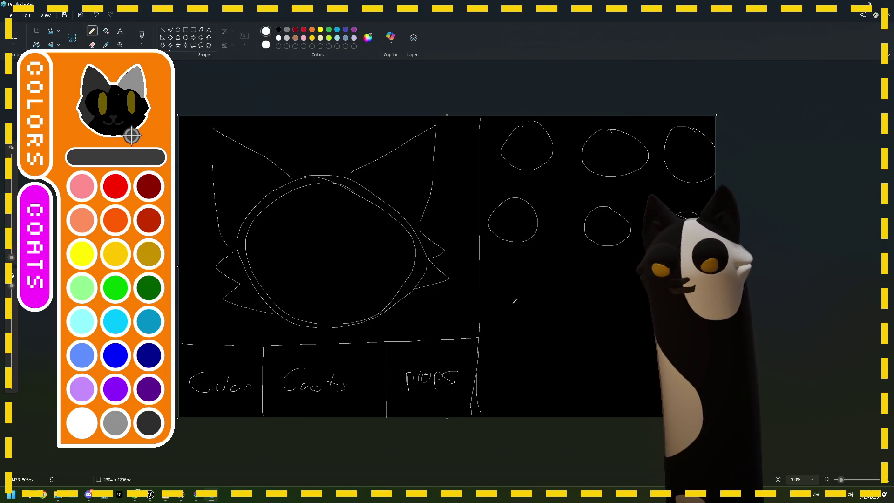
left_click_drag(515, 279, 514, 281)
mouse_move(605, 283)
left_mouse_down()
mouse_move(612, 324)
mouse_move(608, 281)
mouse_move(644, 325)
mouse_move(661, 286)
left_mouse_up()
mouse_move(515, 361)
left_mouse_down()
mouse_move(530, 375)
mouse_move(519, 353)
left_mouse_up()
left_click_drag(605, 357, 610, 373)
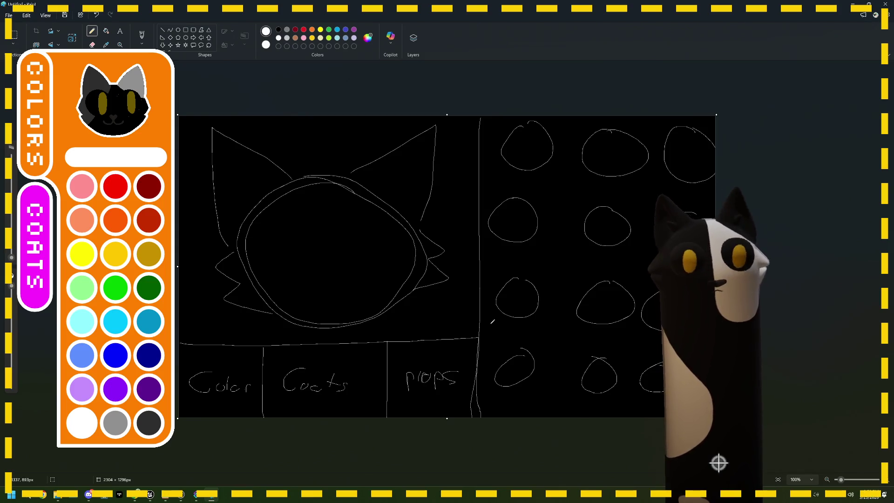
Step: Mark the top-left circle swatch as crossed out
left_click_drag(520, 137, 530, 151)
left_click_drag(535, 139, 513, 148)
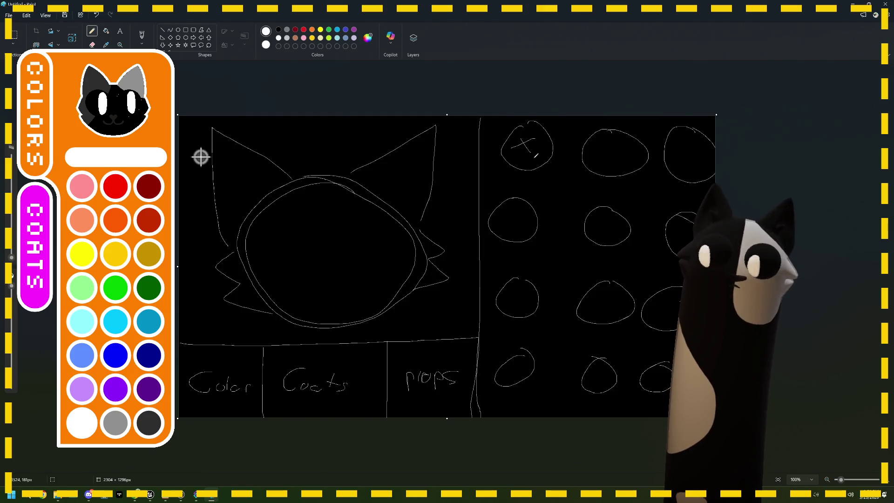
key("ctrl+z")
key("ctrl+z")
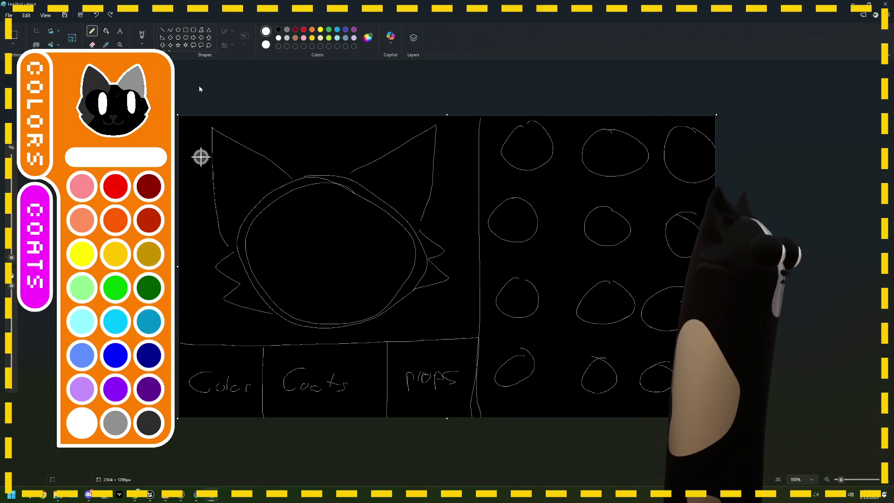
mouse_move(522, 139)
left_mouse_down()
mouse_move(538, 160)
mouse_move(508, 160)
left_mouse_up()
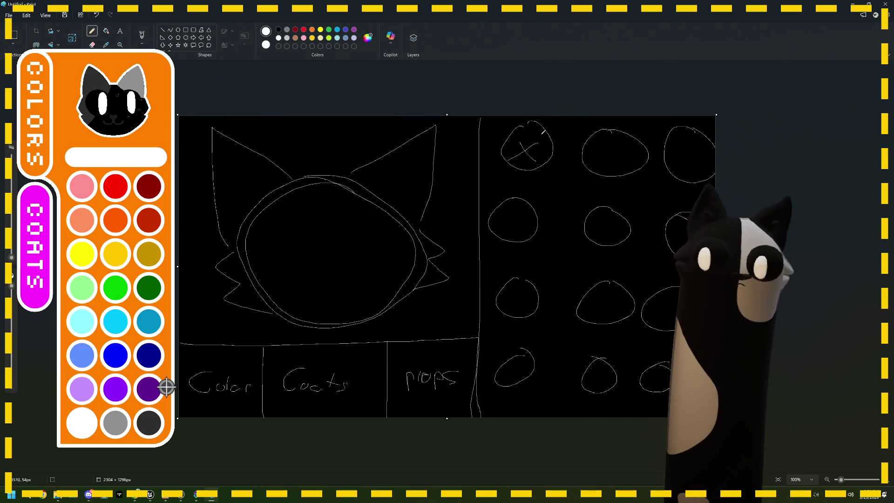
key("ctrl+z")
key("ctrl+z")
mouse_move(520, 130)
left_mouse_down()
mouse_move(549, 163)
mouse_move(487, 169)
left_mouse_up()
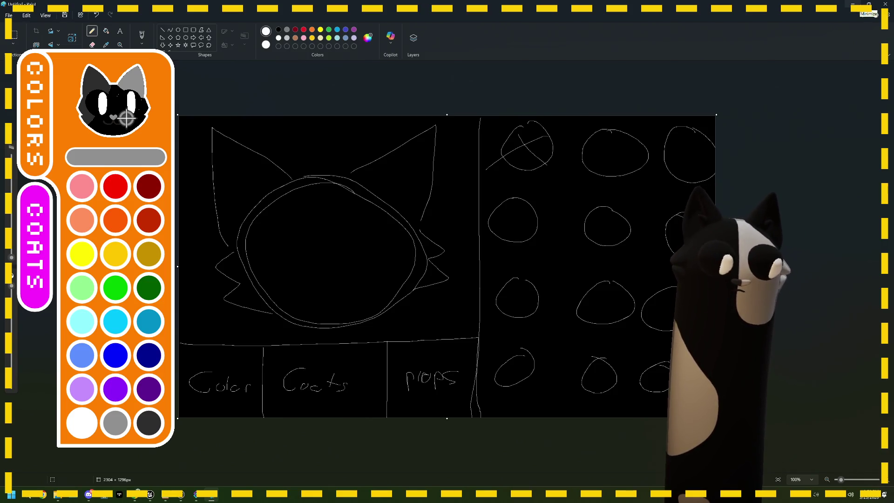
Step: Minimize Paint and bring Event BeginPlay and Get Render Target into view in the graph
left_click(867, 6)
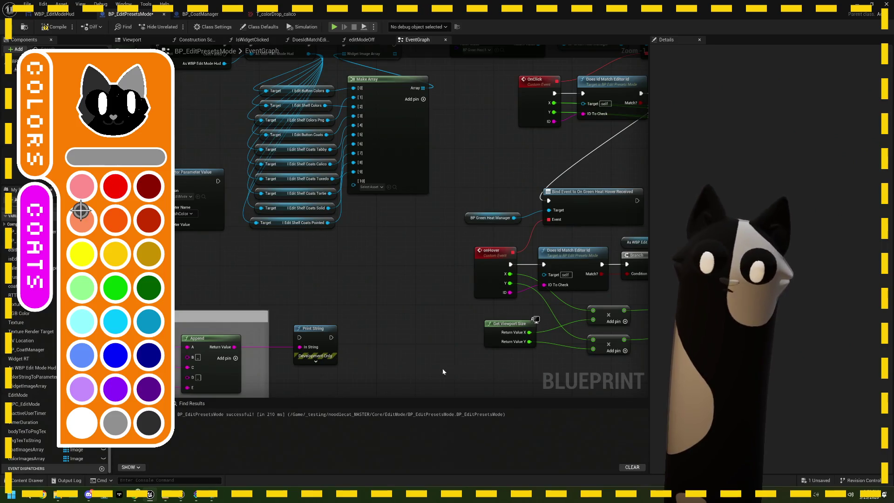
left_click_drag(412, 341, 323, 305)
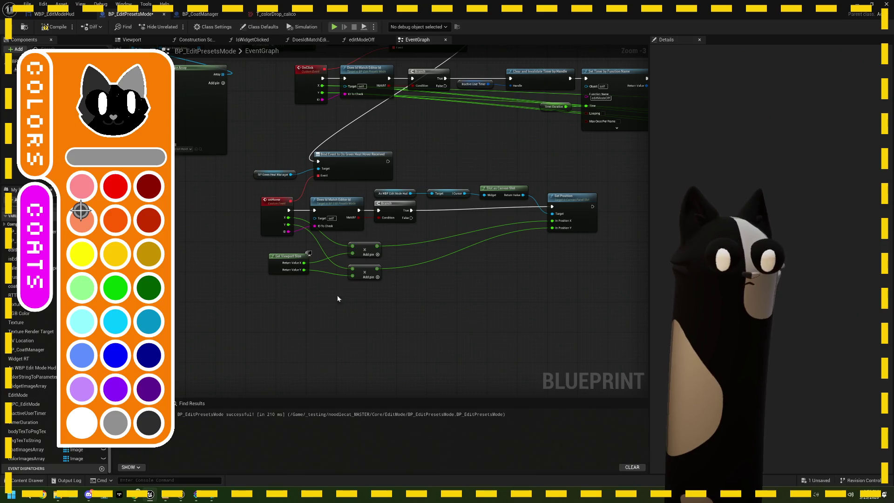
scroll(339, 295, "down", 2)
scroll(273, 211, "up", 2)
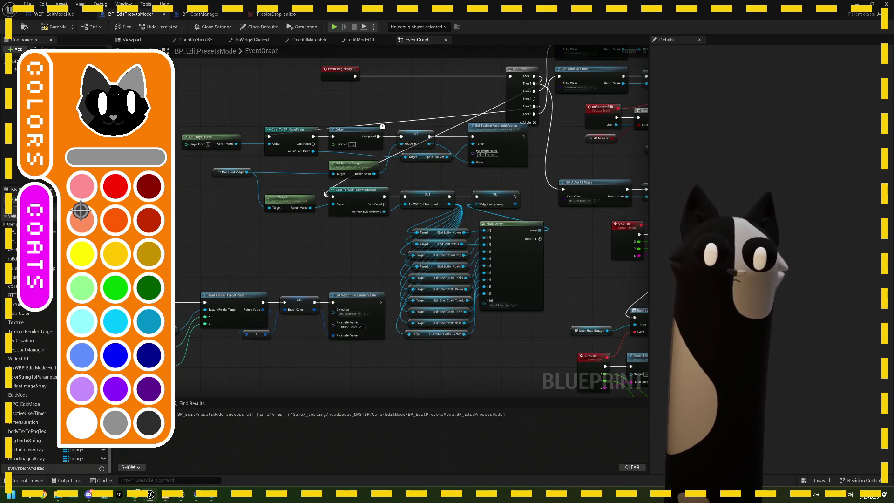
scroll(275, 201, "up", 3)
left_click(283, 167)
mouse_move(230, 110)
left_mouse_down()
mouse_move(294, 175)
mouse_move(176, 76)
mouse_move(202, 107)
left_mouse_up()
Step: Search for an 'upload' node from Get Render Target, then cancel without adding one
type("upl")
type("oa")
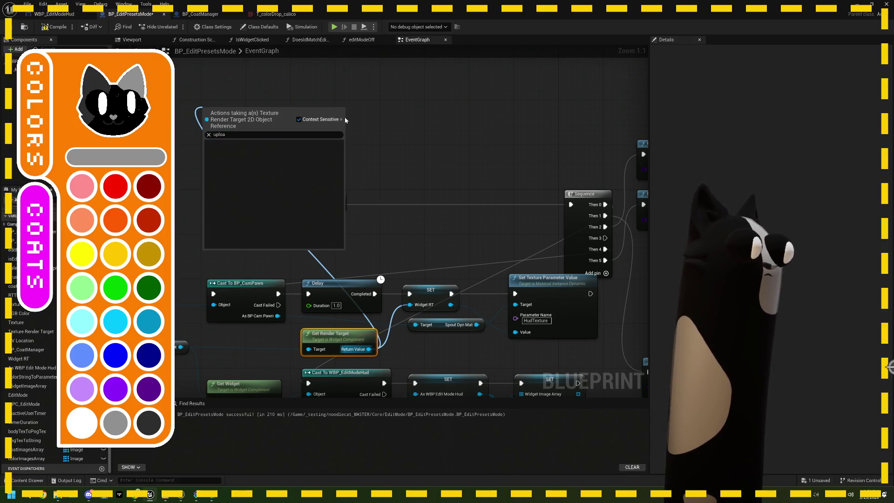
left_click(380, 120)
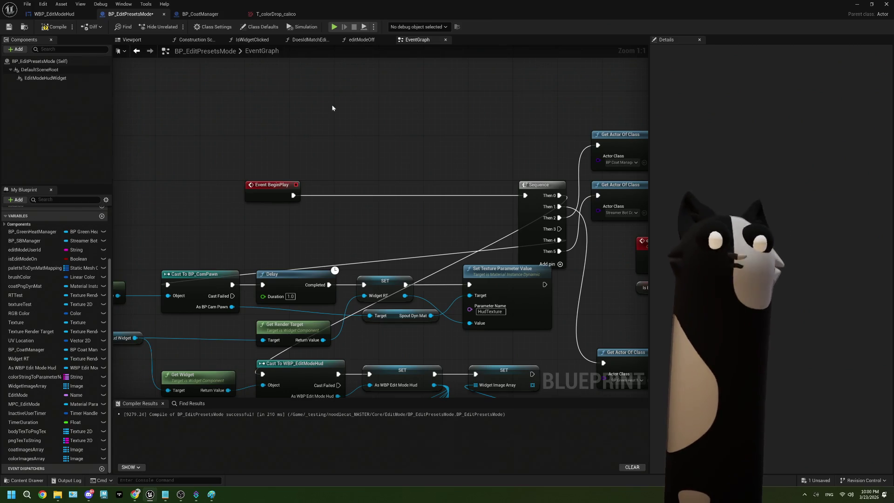
left_click_drag(331, 105, 323, 134)
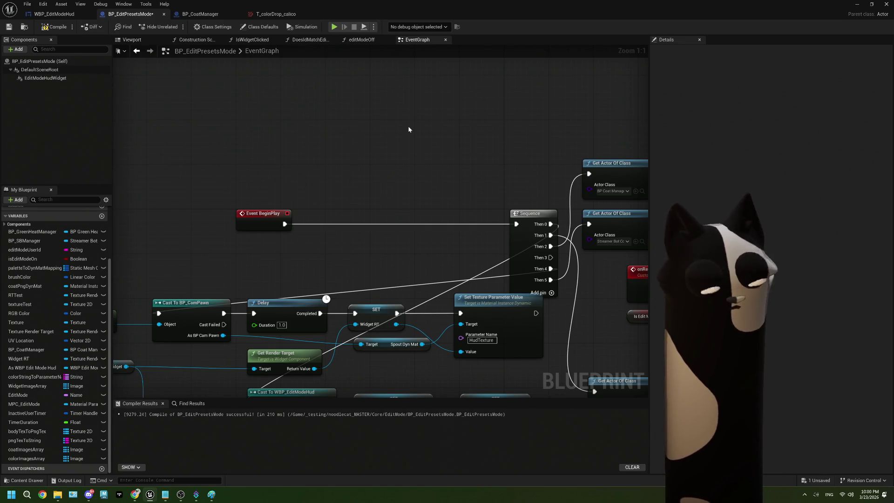
Step: Draw the cat's two eyes, nose and mouth, then minimize Paint back to Unreal
left_click(211, 494)
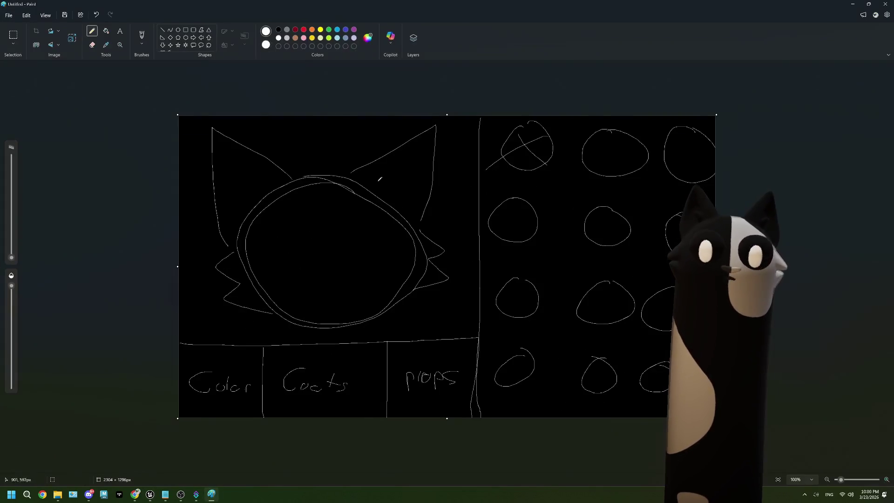
mouse_move(276, 206)
left_mouse_down()
mouse_move(314, 203)
mouse_move(277, 198)
left_mouse_up()
mouse_move(386, 189)
left_mouse_down()
mouse_move(407, 195)
mouse_move(384, 188)
left_mouse_up()
mouse_move(318, 255)
left_mouse_down()
mouse_move(340, 252)
mouse_move(275, 271)
mouse_move(336, 285)
mouse_move(385, 260)
left_mouse_up()
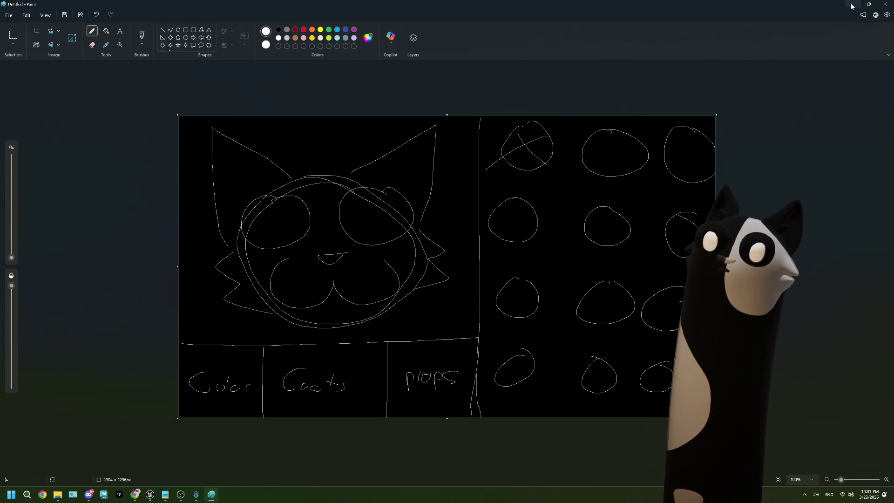
left_click(852, 6)
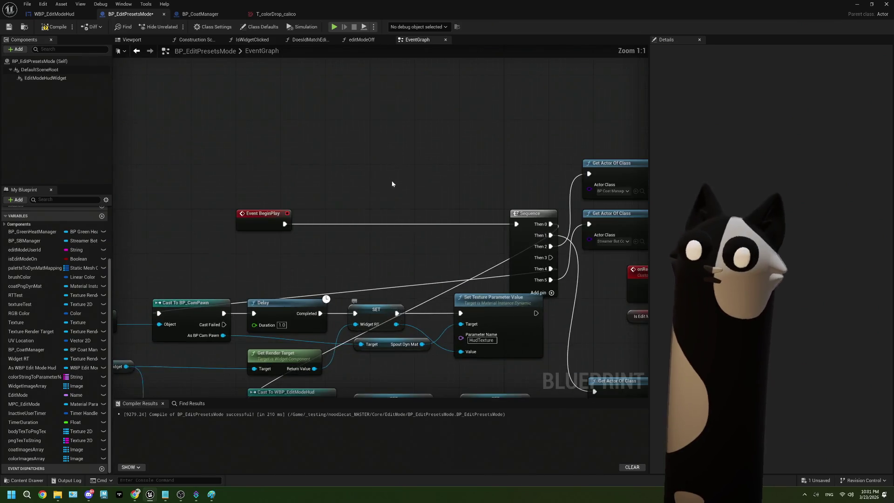
left_click_drag(392, 184, 353, 251)
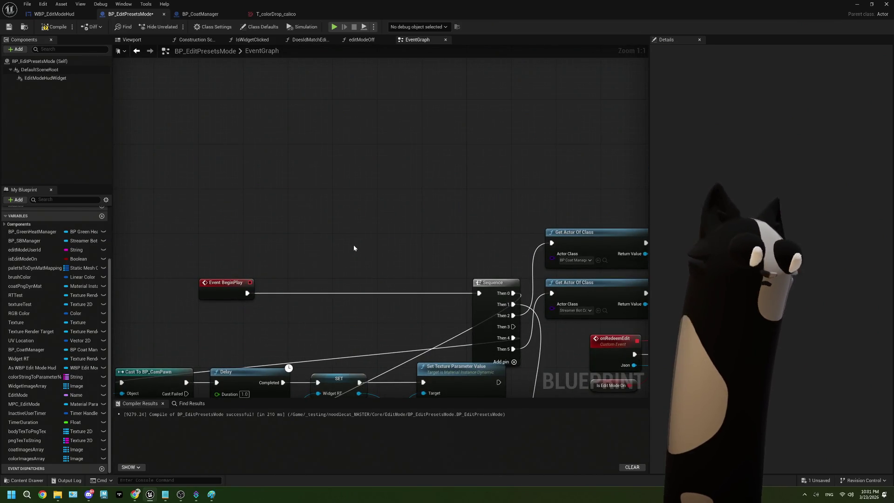
mouse_move(295, 314)
left_mouse_down()
mouse_move(268, 216)
mouse_move(309, 185)
mouse_move(347, 316)
mouse_move(335, 88)
mouse_move(323, 104)
left_mouse_up()
key("Escape")
left_click_drag(552, 285, 465, 276)
left_click(465, 276)
mouse_move(298, 298)
left_mouse_down()
mouse_move(345, 347)
mouse_move(363, 120)
left_mouse_up()
left_click(355, 88)
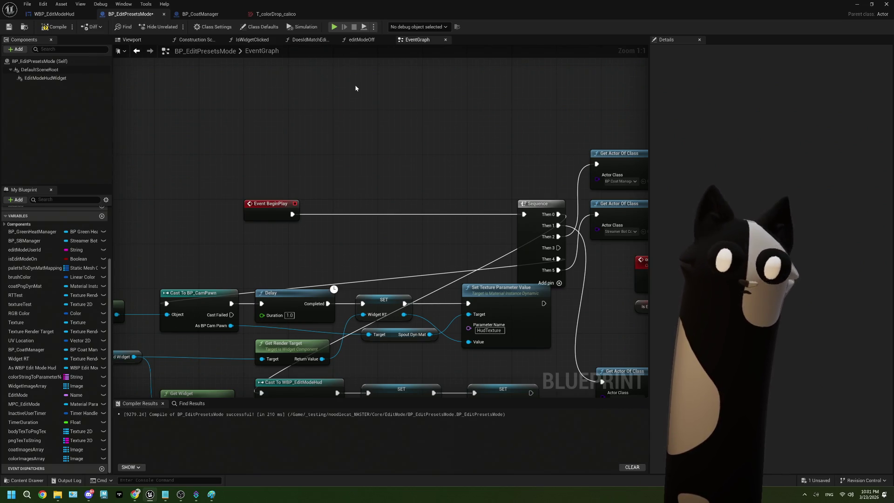
left_click_drag(356, 88, 355, 128)
left_click_drag(394, 159, 375, 163)
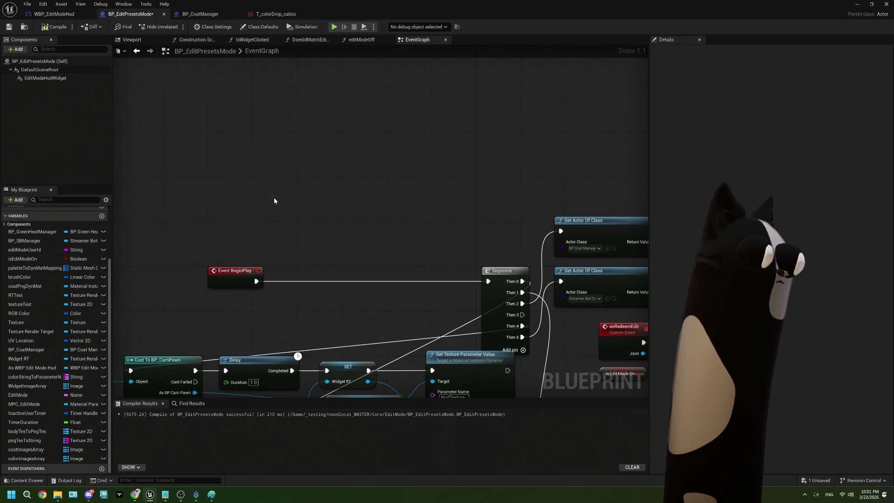
left_click_drag(358, 350, 344, 290)
left_click_drag(300, 368, 358, 369)
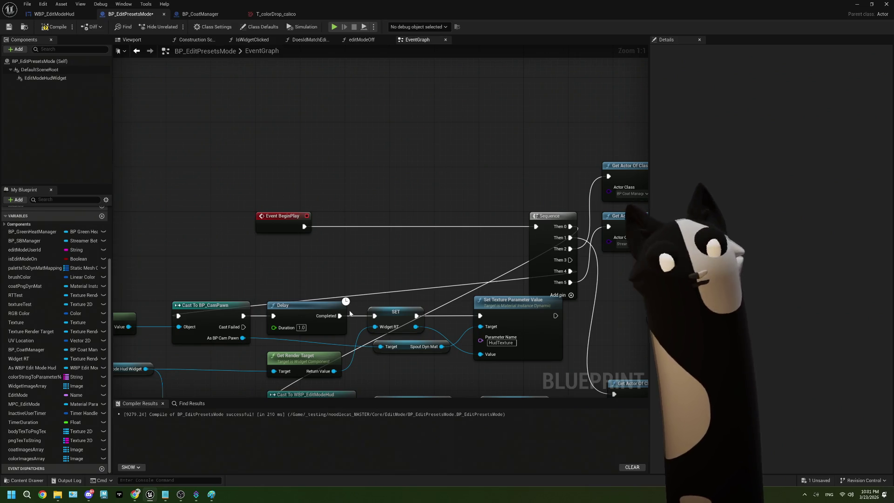
mouse_move(333, 168)
left_mouse_down()
mouse_move(308, 204)
mouse_move(298, 195)
mouse_move(331, 178)
mouse_move(305, 183)
left_mouse_up()
left_click_drag(302, 136, 375, 221)
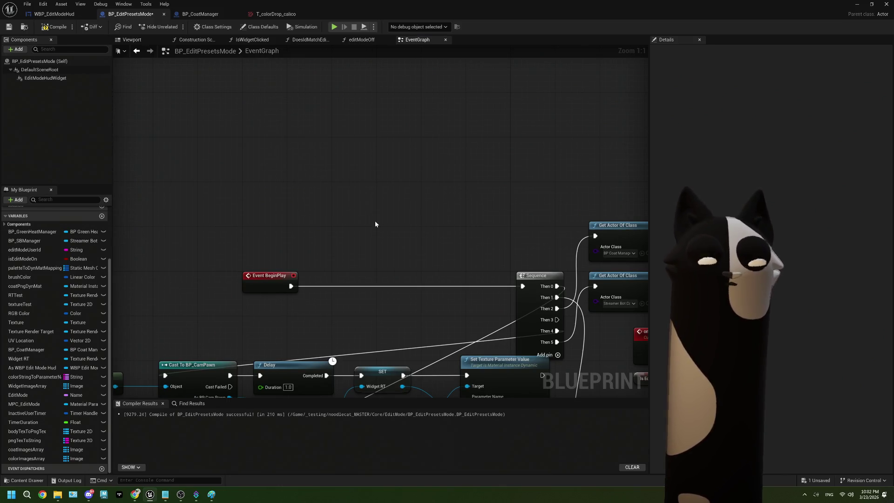
mouse_move(301, 102)
left_mouse_down()
mouse_move(328, 192)
mouse_move(323, 203)
left_mouse_up()
left_click_drag(380, 197, 363, 172)
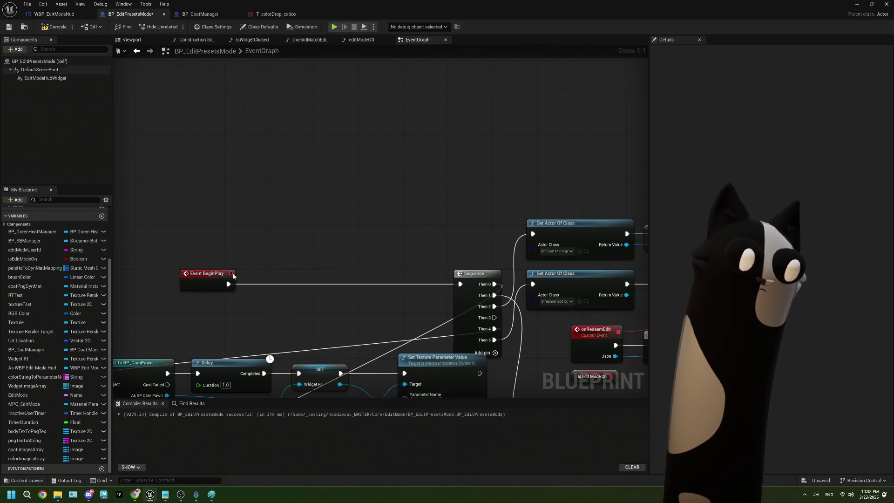
left_click(134, 494)
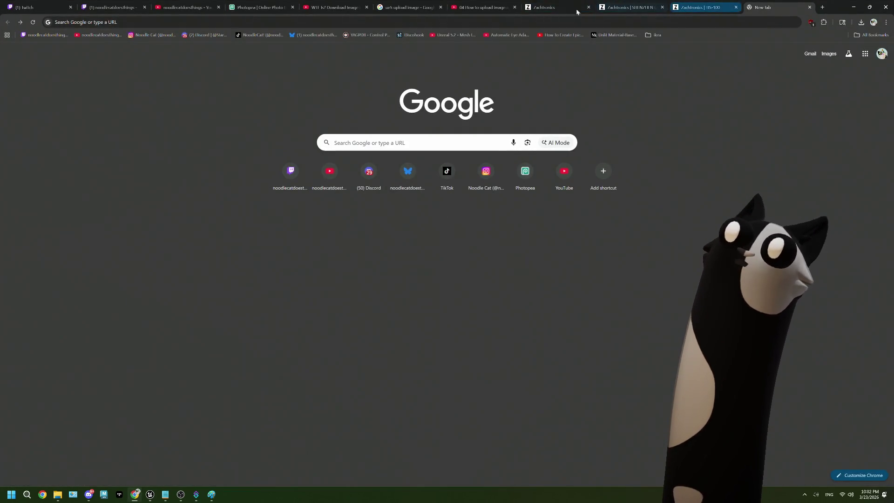
Step: Play the VaREST image-upload tutorial, skip ahead to about 2:45 and pause
left_click(484, 7)
left_click(445, 321)
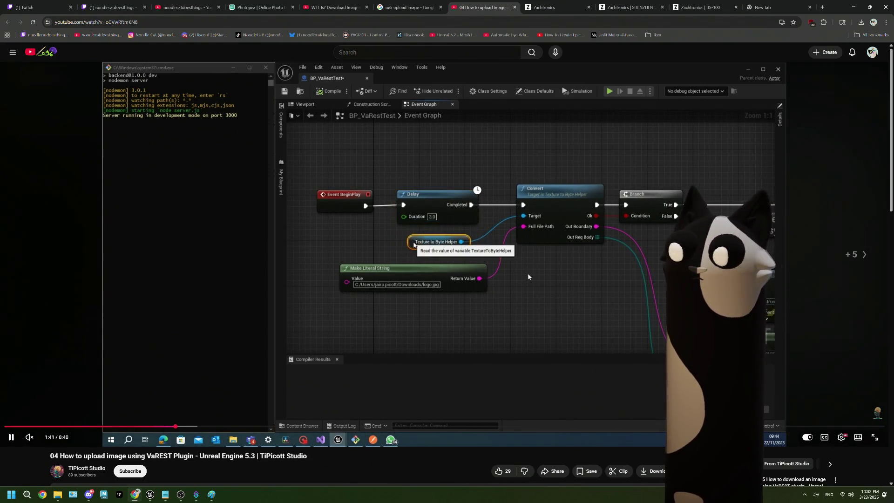
key("l")
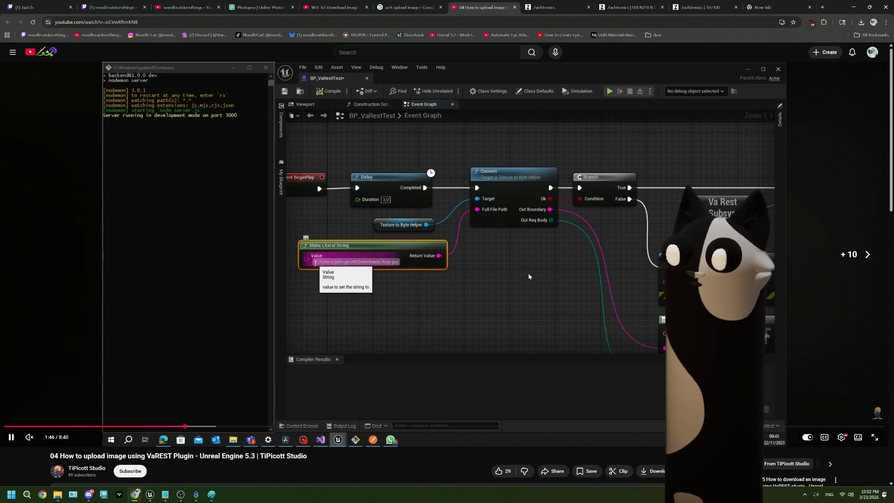
key("Right")
key("Right")
key("Right")
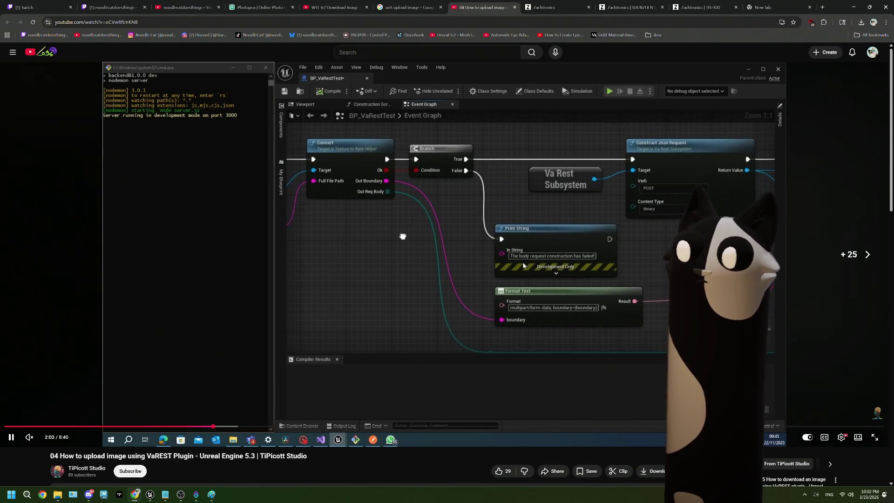
key("k")
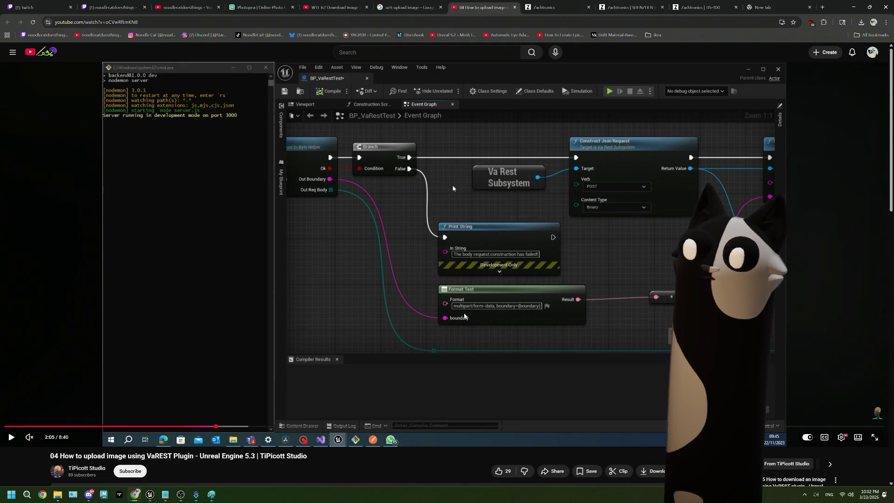
key("k")
key("Right")
key("Right")
key("Right")
key("Right")
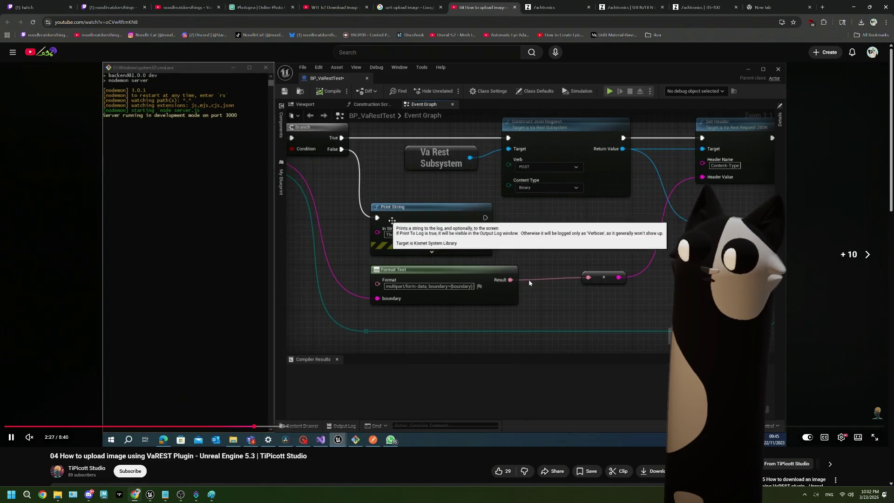
key("Right")
key("Right")
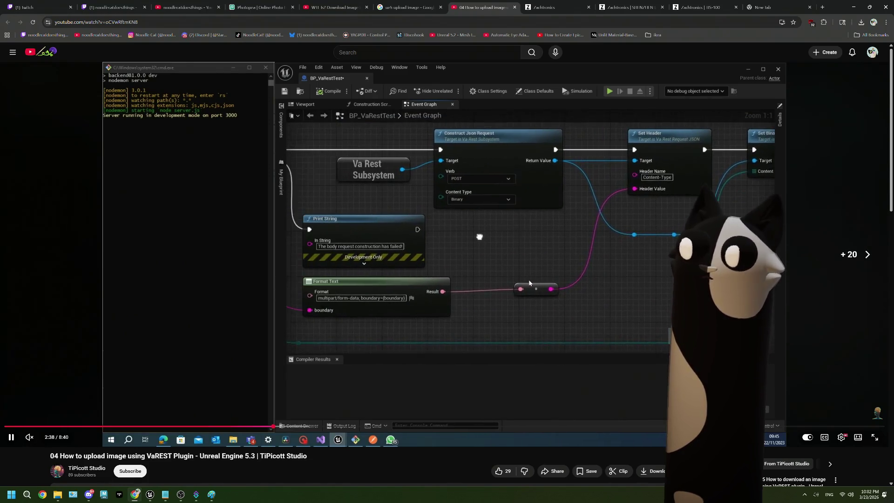
key("Right")
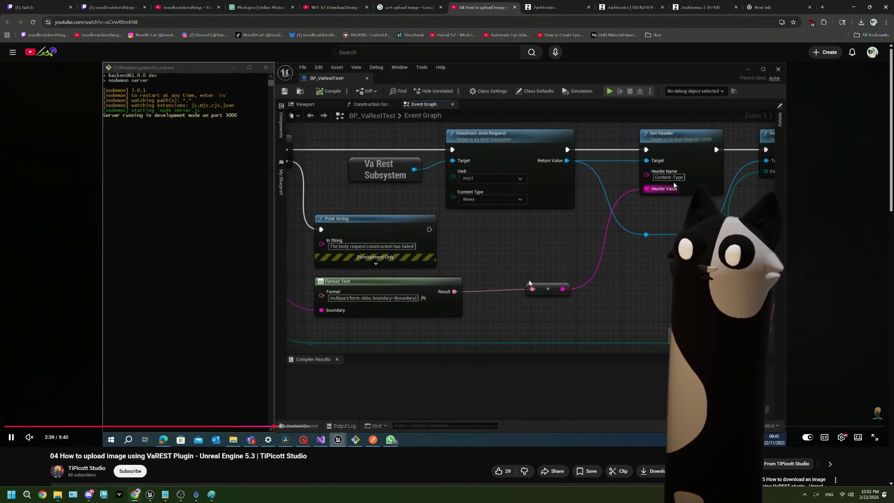
key("Right")
key("Right")
key("Right")
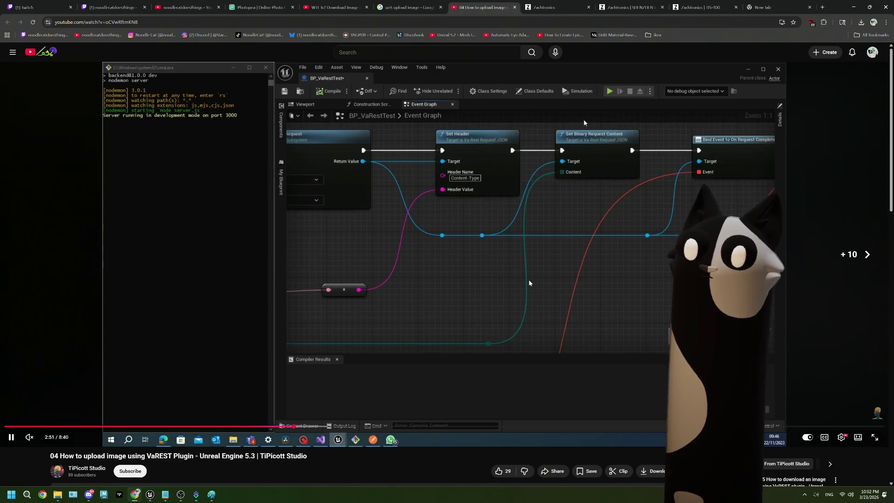
key("space")
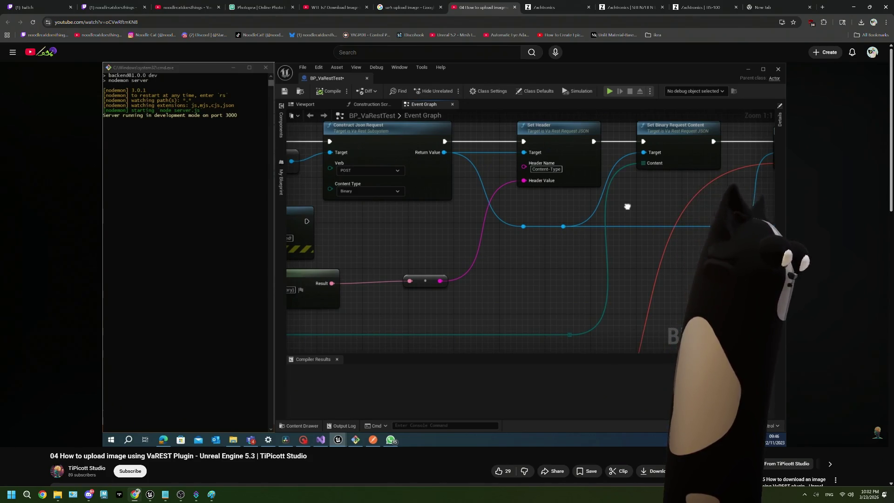
Step: Resume from 3:02, skip ahead to pause at 3:35, then return to Unreal
mouse_move(364, 215)
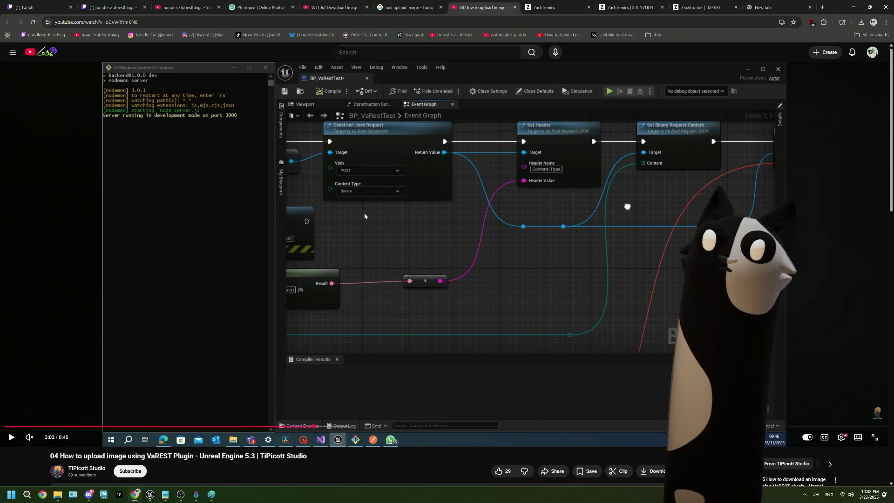
left_click(461, 222)
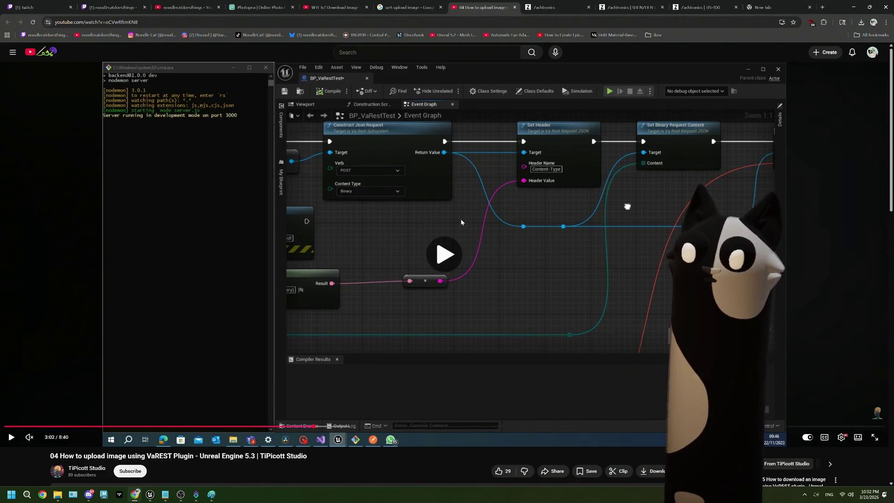
left_click(461, 222)
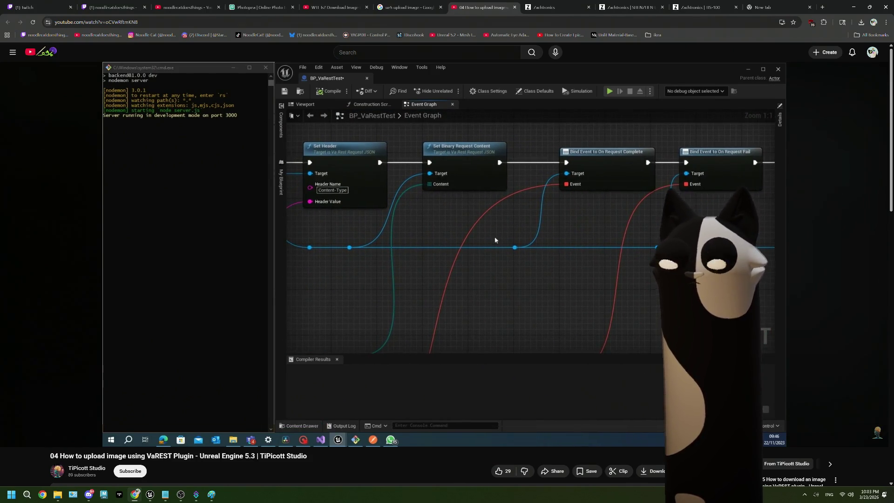
key("l")
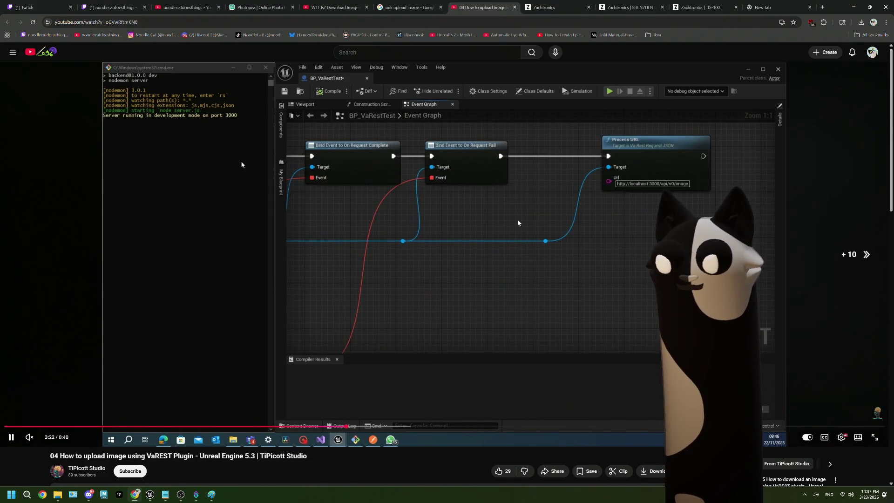
key("k")
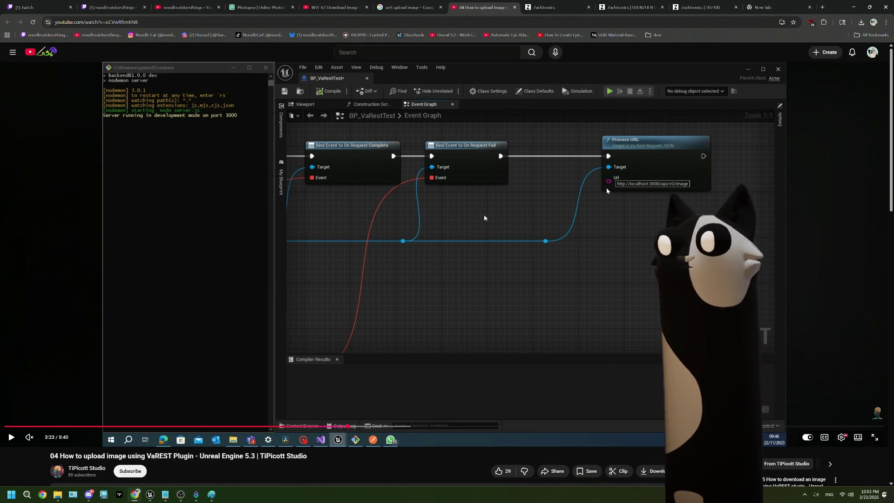
key("k")
key("l")
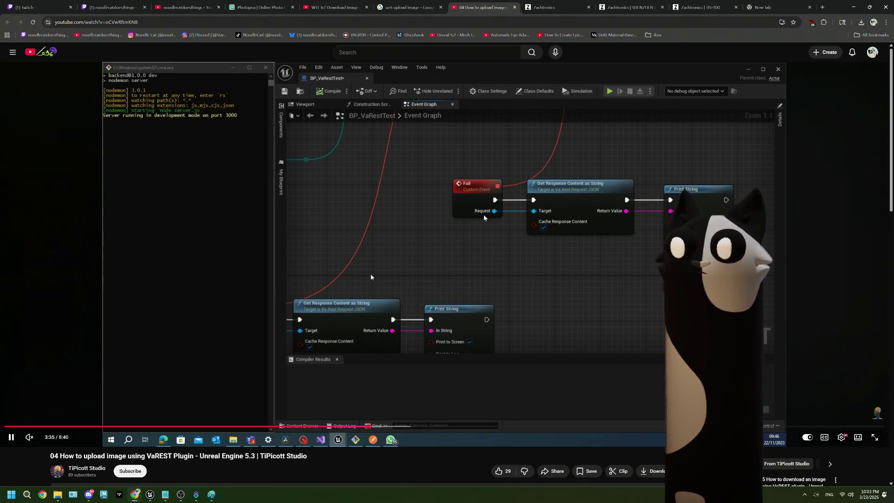
key("k")
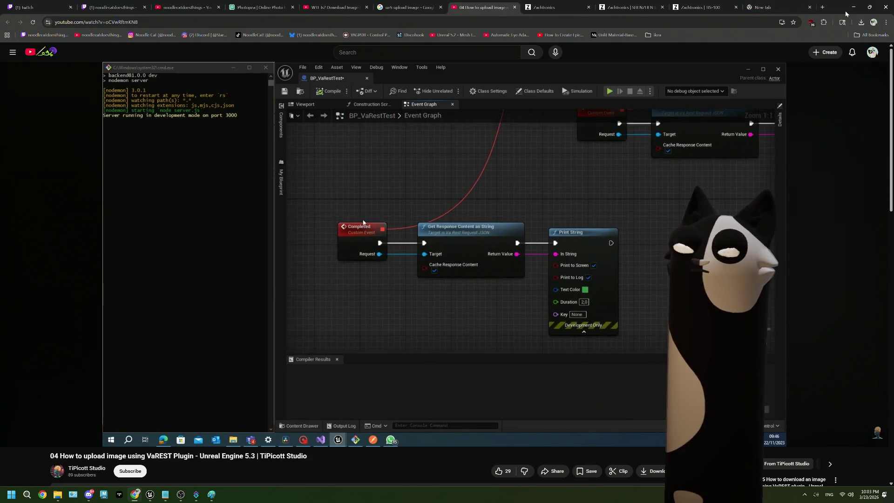
left_click(854, 7)
Step: Bring the nodes above the color section into view, then save BP_EditPresetsMode with Ctrl+S
scroll(379, 255, "down", 4)
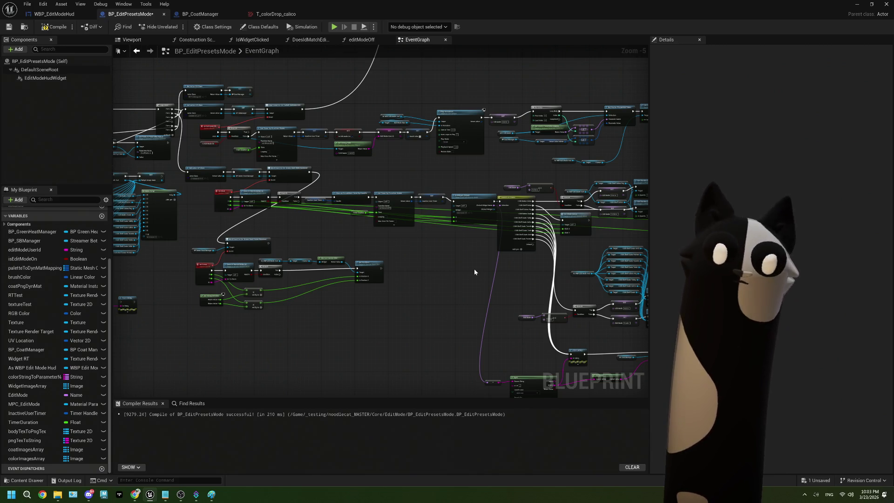
scroll(474, 269, "up", 3)
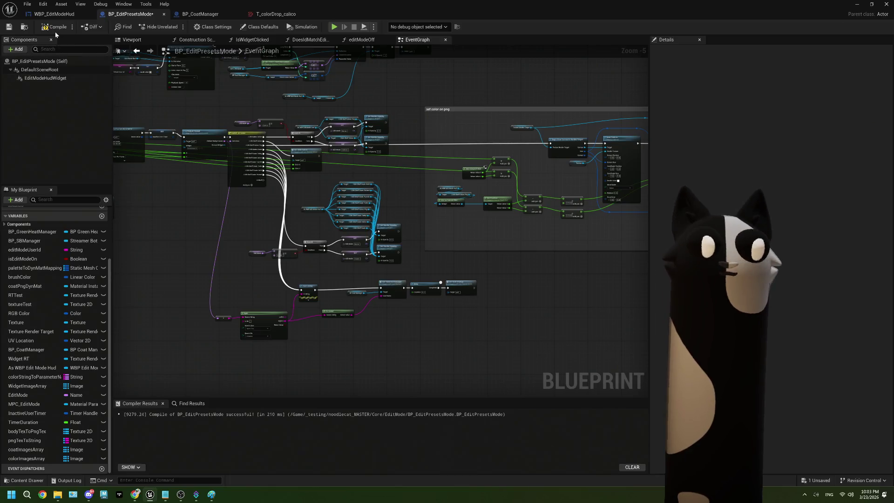
scroll(289, 278, "down", 3)
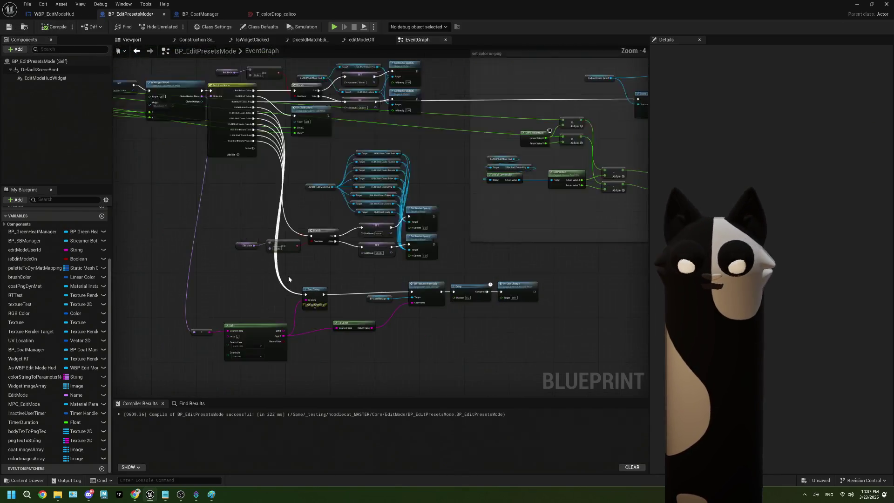
left_click_drag(118, 81, 329, 195)
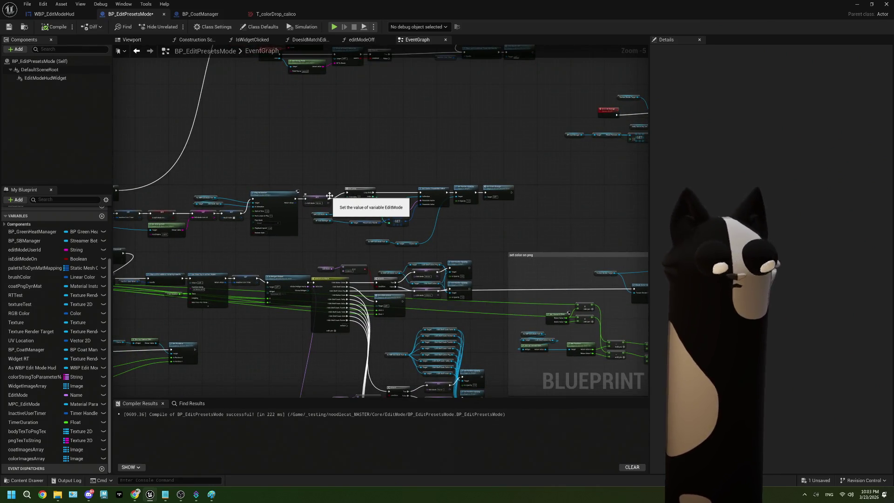
key("ctrl+s")
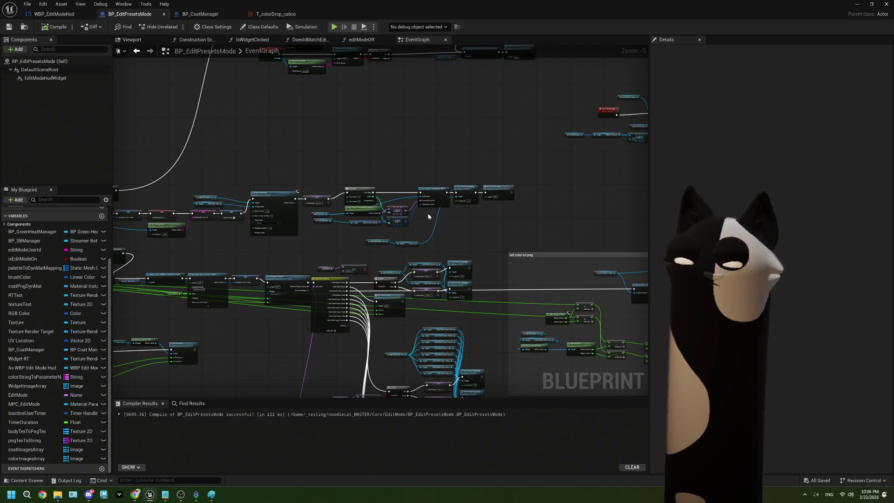
Step: Close the T_colorDrop_calico texture tab
left_click_drag(129, 193, 239, 142)
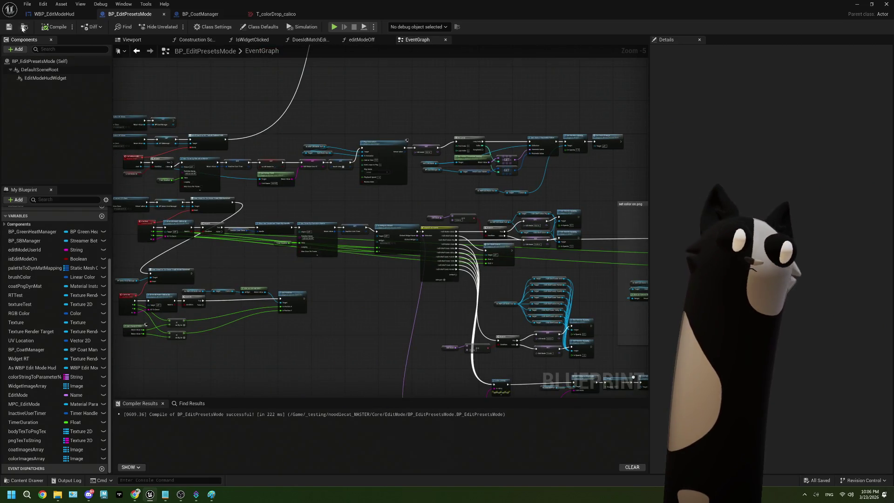
left_click(291, 14)
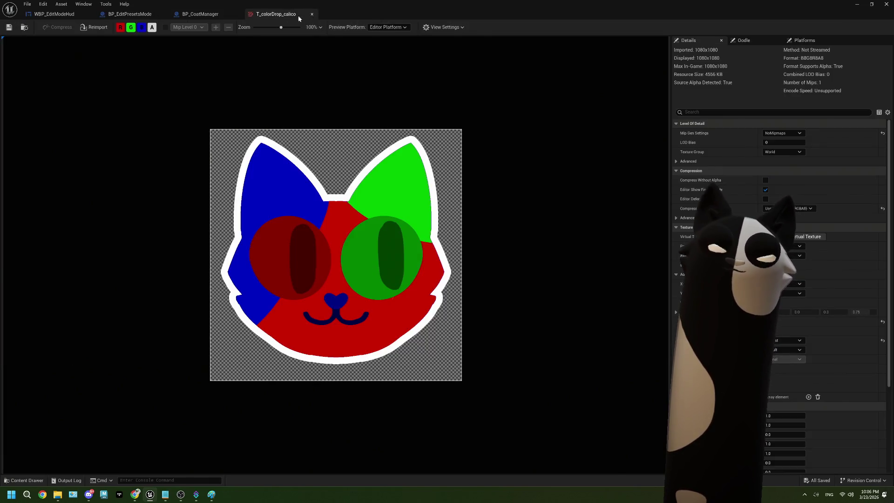
left_click(311, 14)
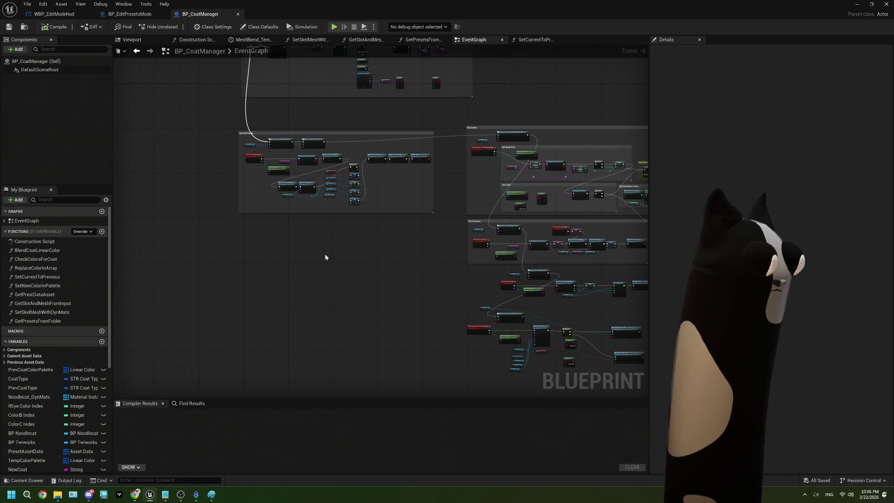
Step: Pan through the BP_CoatManager event graph, then bring the browser forward
left_click_drag(379, 274, 272, 266)
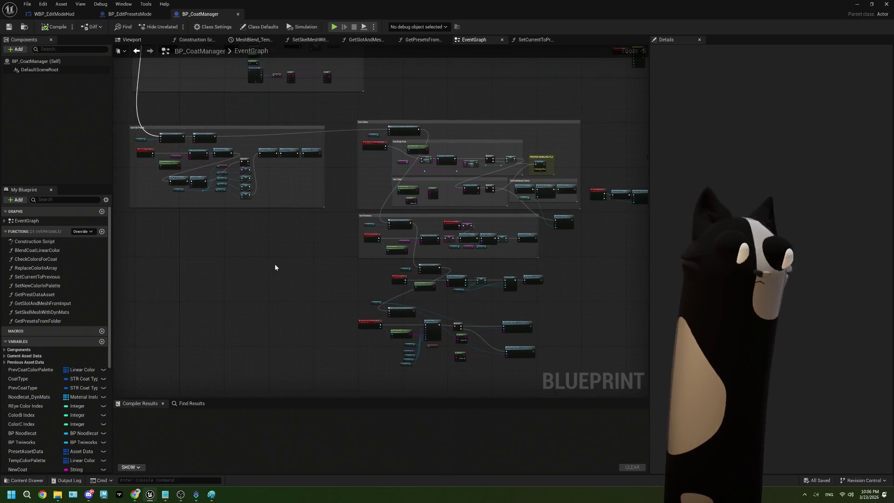
left_click_drag(493, 306, 441, 321)
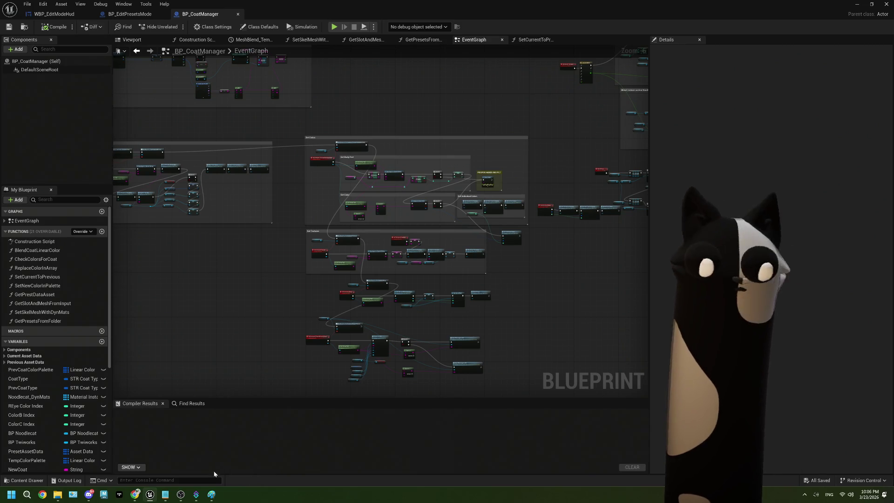
left_click(139, 498)
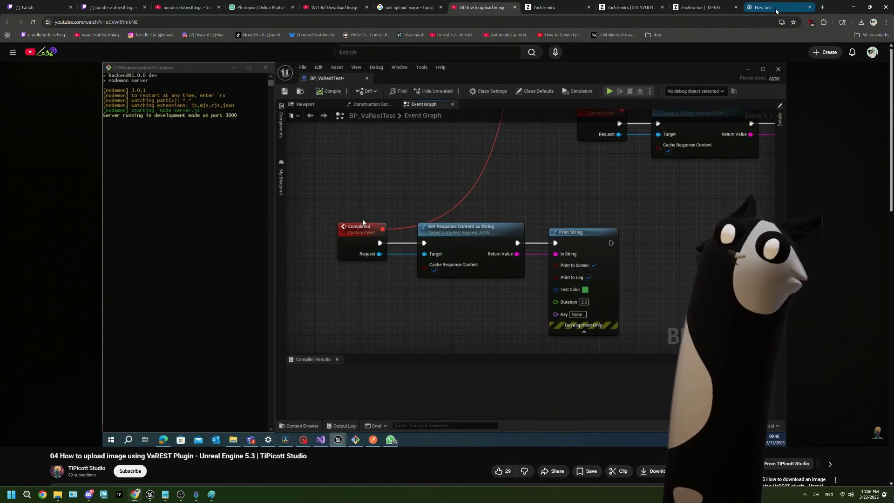
Step: Move from the VaREST tutorial toward the GreenSphere GreenHeat Showcase page in the browser
mouse_move(736, 141)
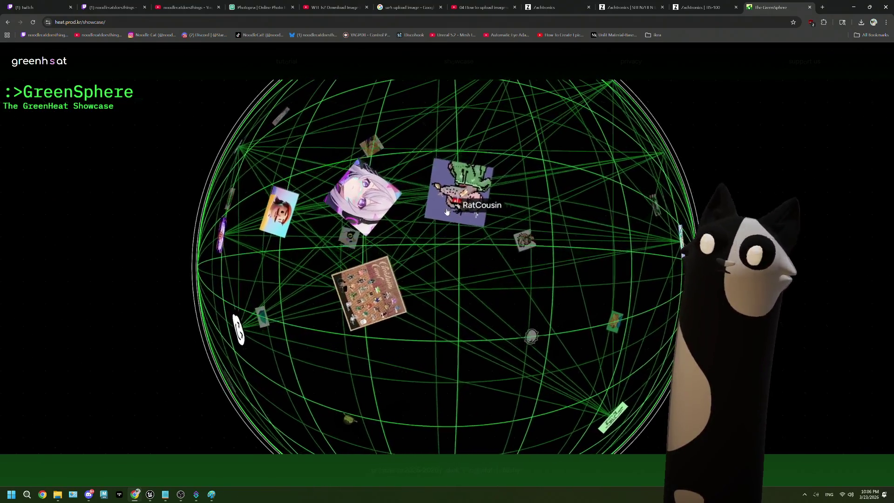
left_click(469, 209)
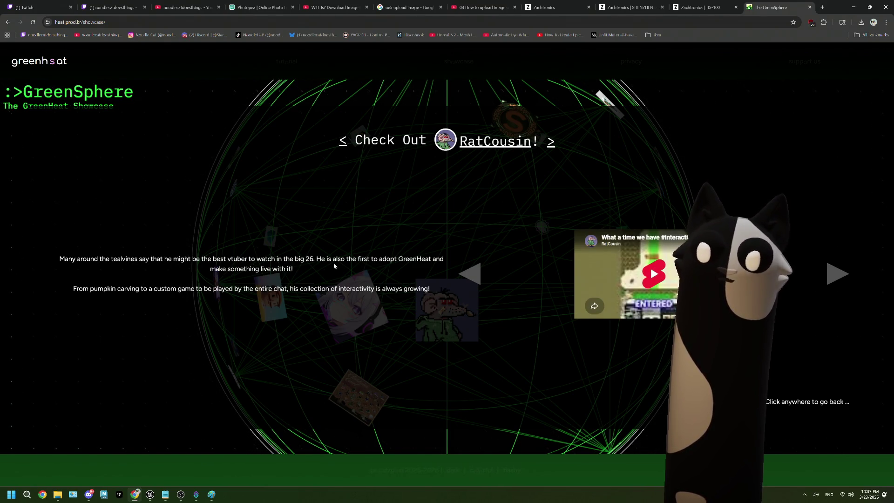
left_click(661, 271)
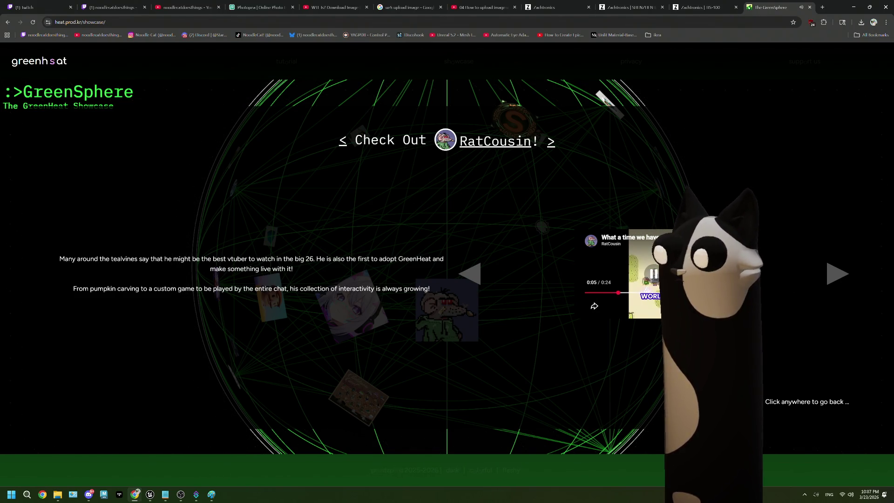
left_click(835, 276)
left_click(836, 276)
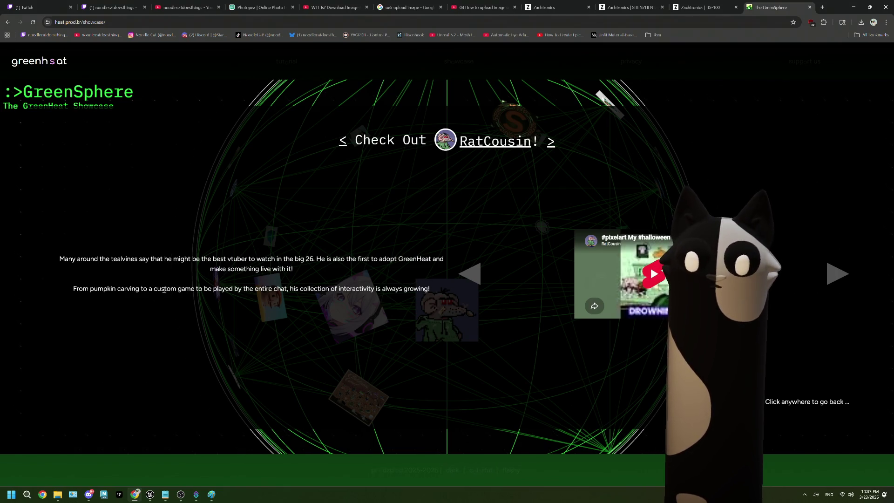
left_click(386, 260)
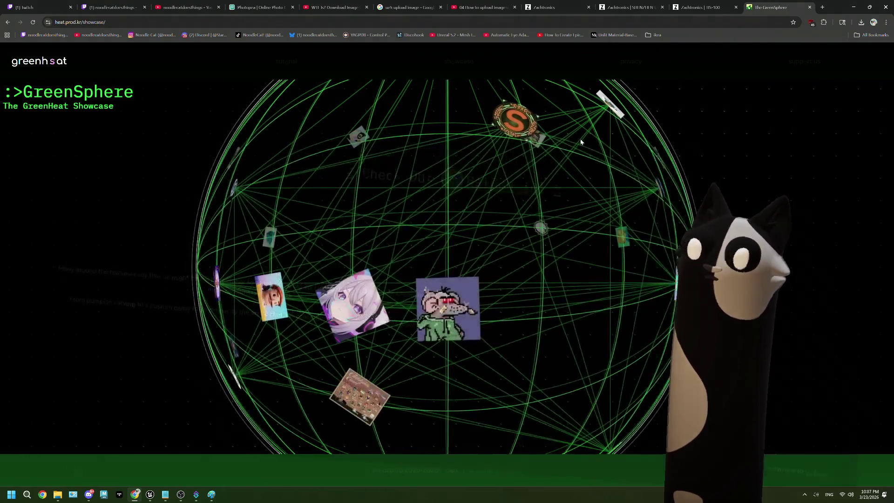
left_click(397, 232)
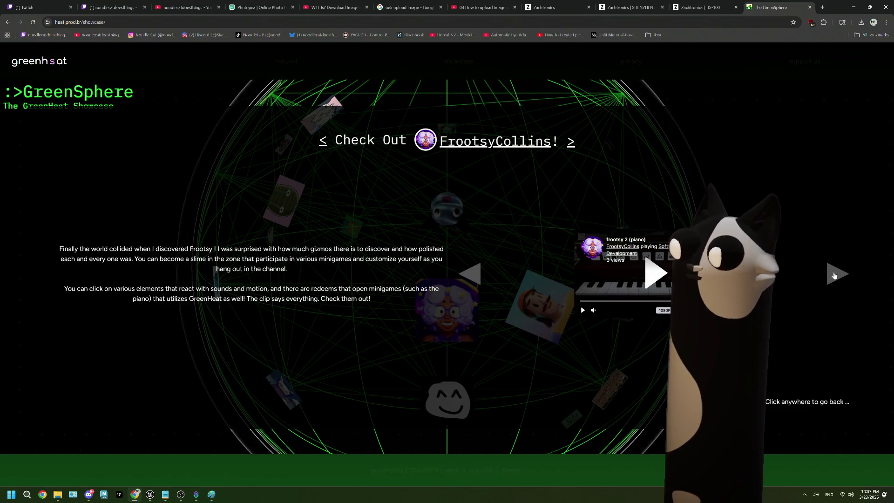
left_click(841, 276)
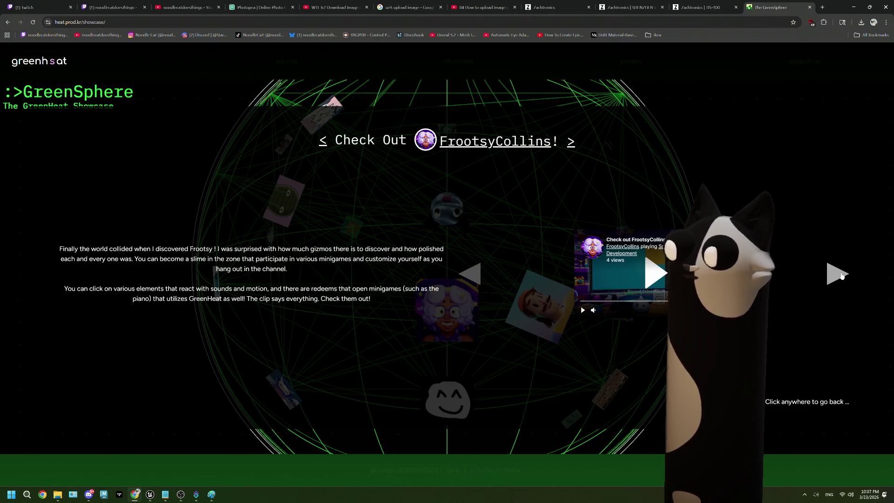
left_click(842, 276)
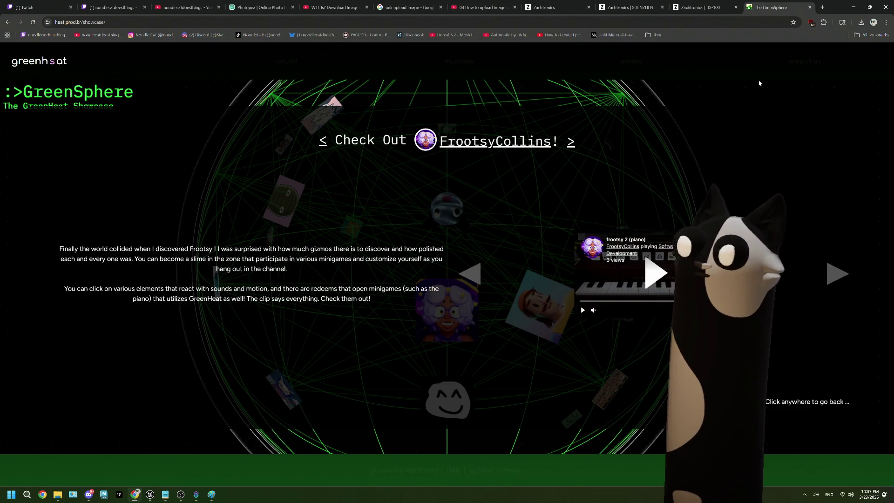
left_click(758, 84)
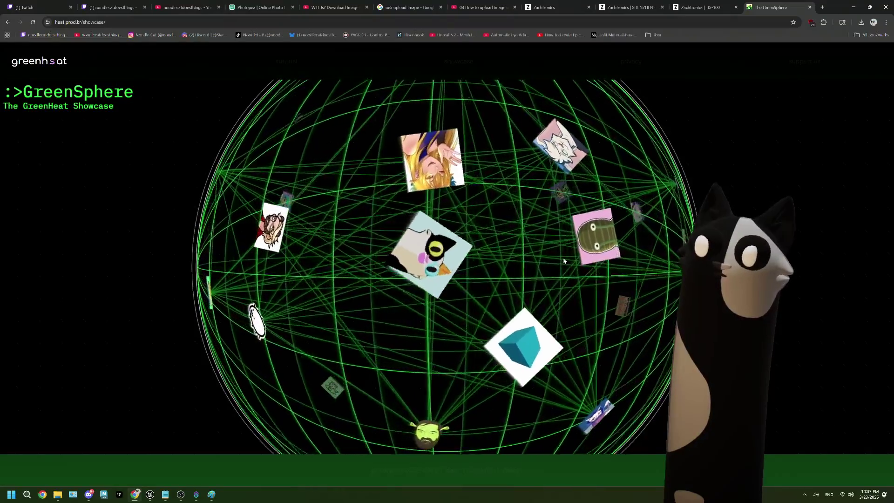
left_click(472, 240)
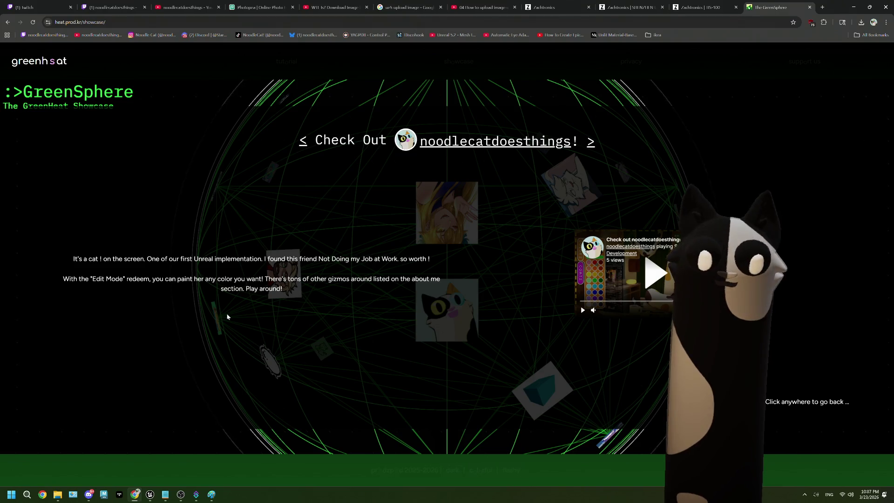
left_click(593, 146)
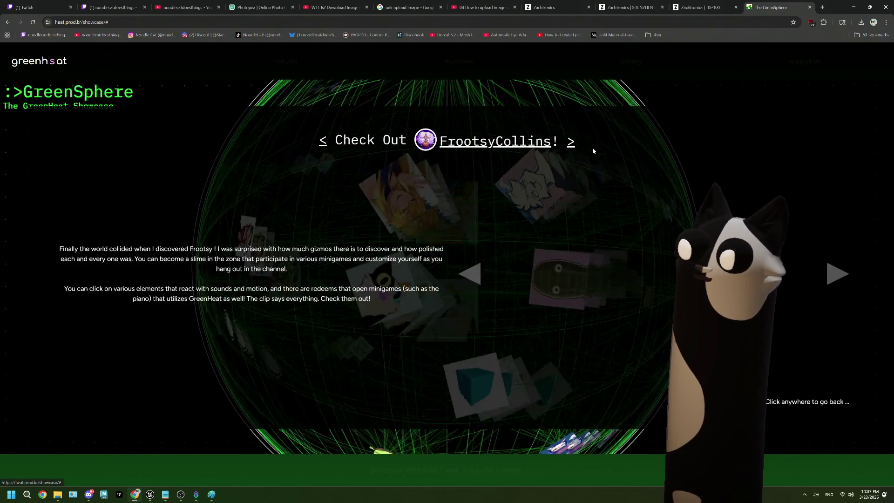
left_click(570, 147)
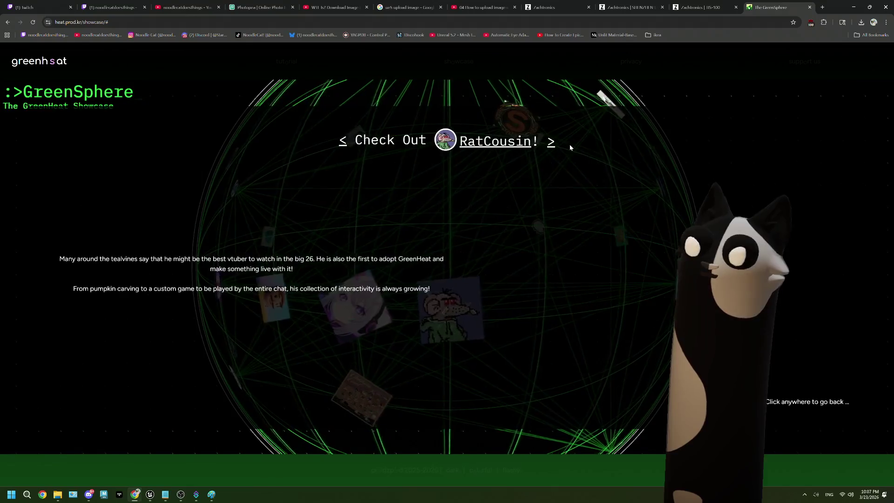
left_click(531, 233)
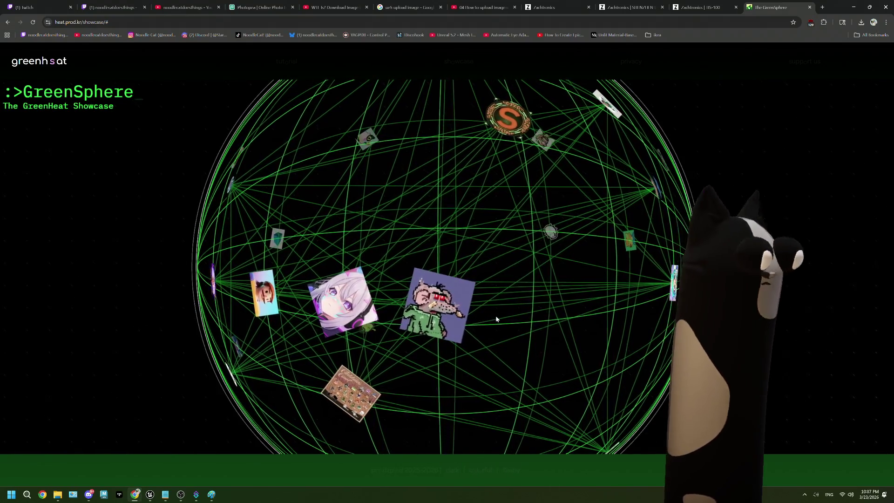
left_click_drag(481, 252, 479, 280)
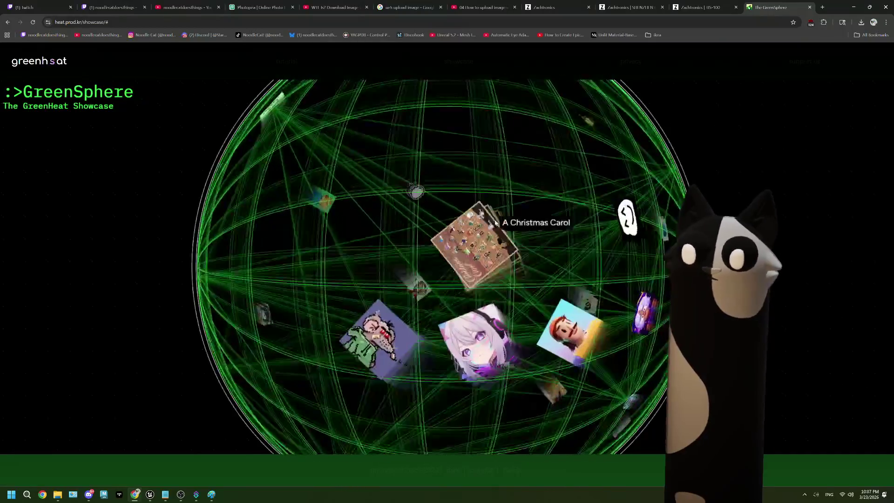
left_click(409, 300)
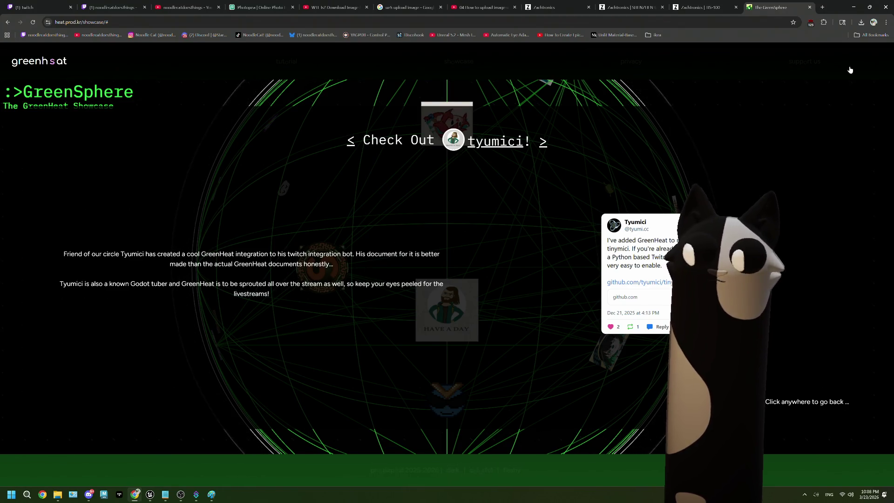
left_click(510, 284)
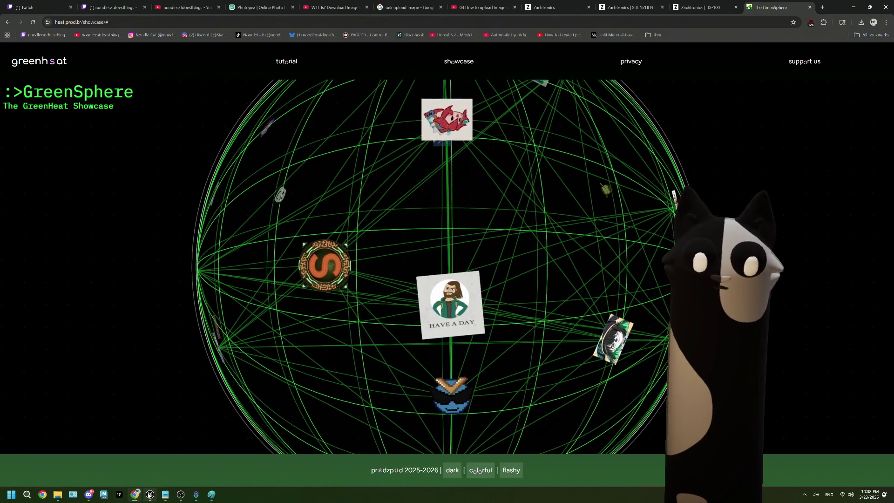
mouse_move(150, 493)
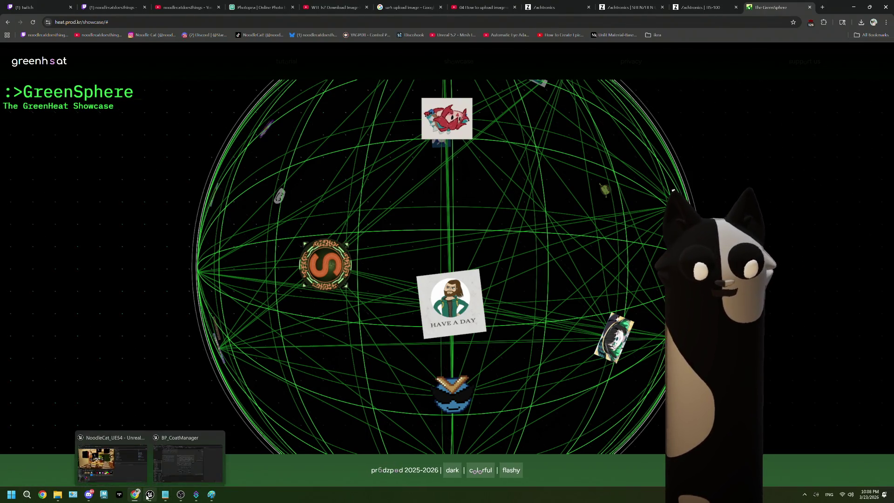
left_click(122, 459)
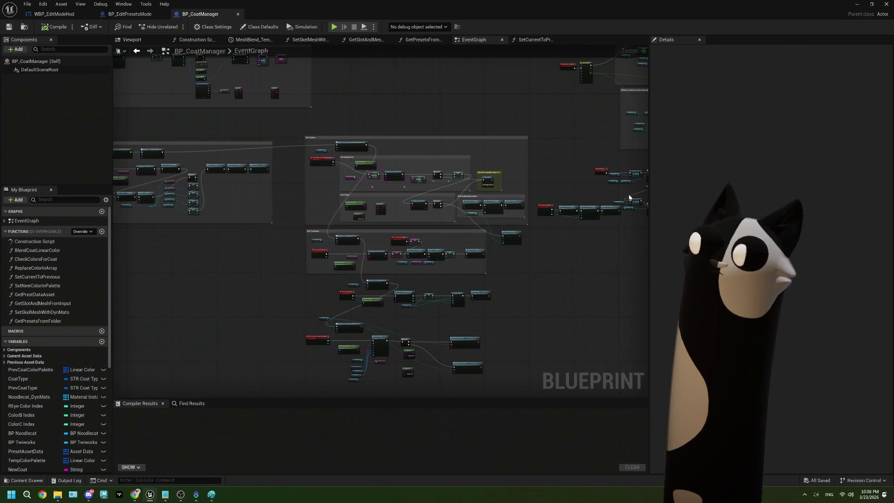
Step: Bring the colour and texture setup groups into view, then switch to the WBP_EditModeHud designer with its COLORS and COATS buttons
scroll(446, 269, "up", 3)
scroll(446, 269, "down", 2)
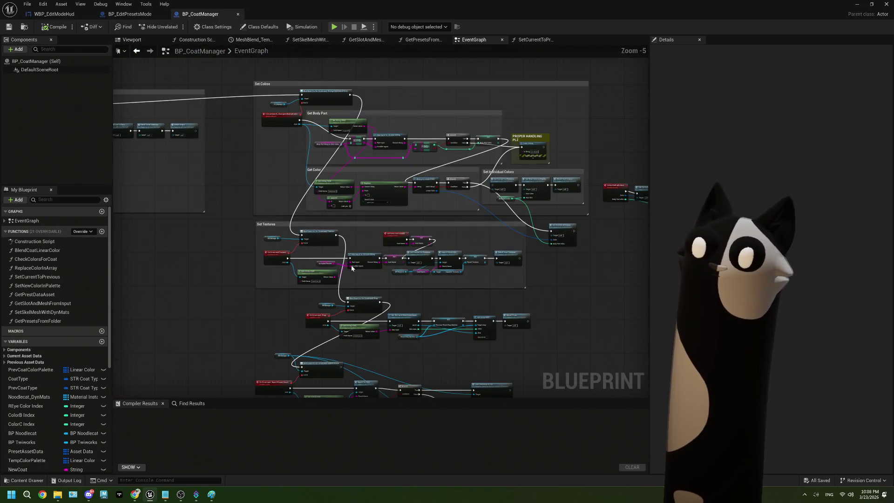
left_click_drag(446, 269, 566, 336)
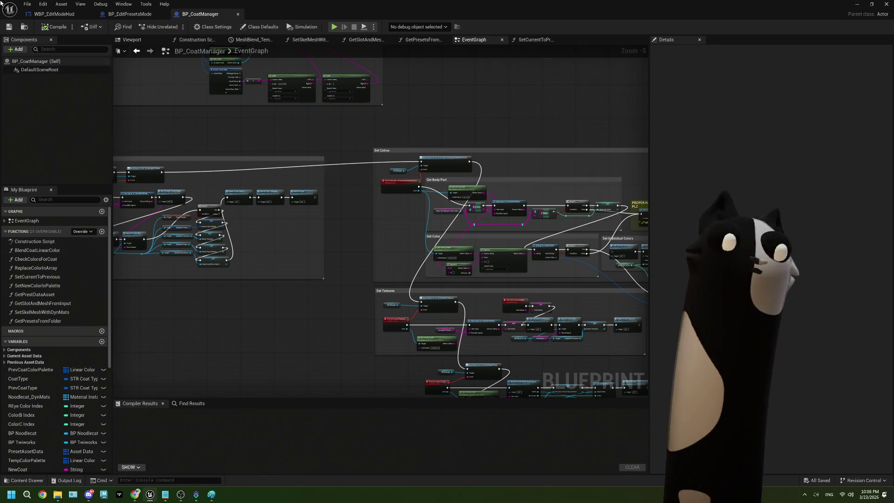
left_click(41, 15)
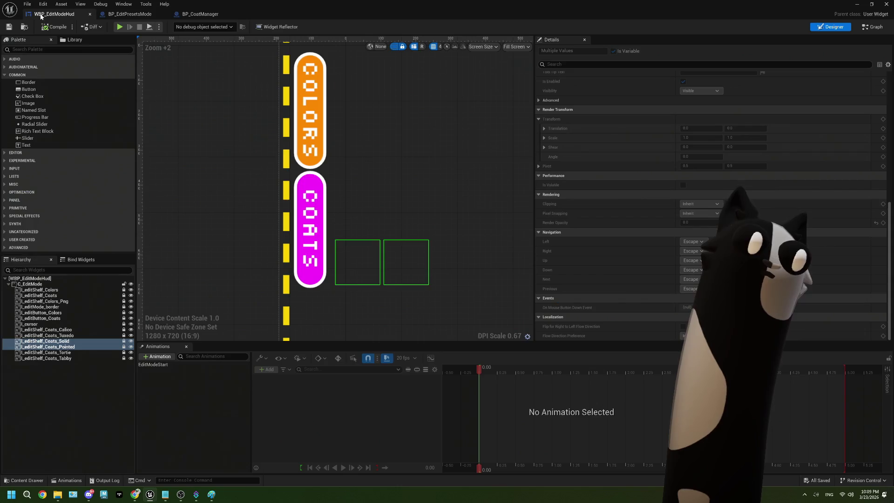
Step: Minimize the widget editor to return to the Noodlecat_Env level editor and its Content Browser
scroll(376, 187, "down", 5)
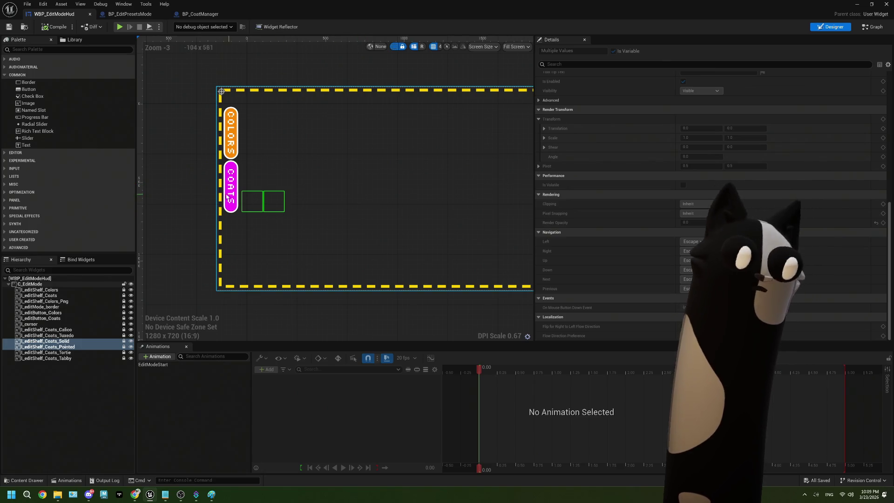
left_click(857, 3)
scroll(42, 436, "up", 2)
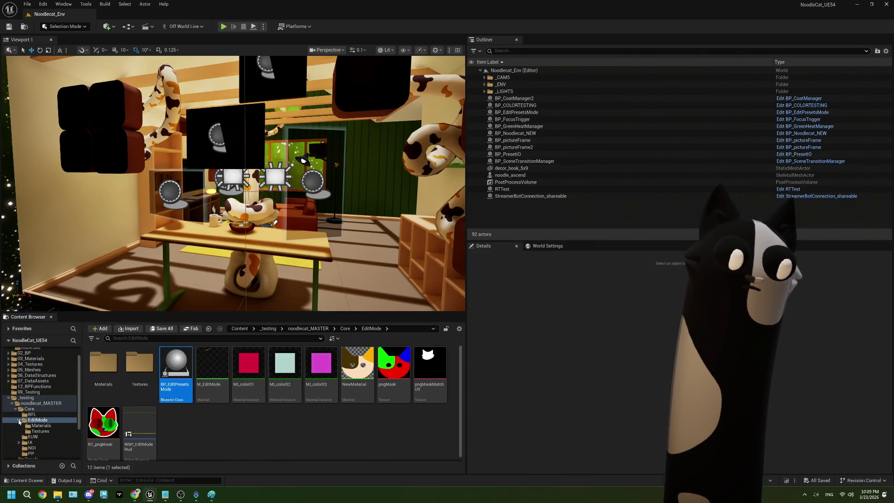
Step: Open noodlecat_MASTER > Props and look inside the 00_BodyMesh folder
scroll(41, 418, "down", 2)
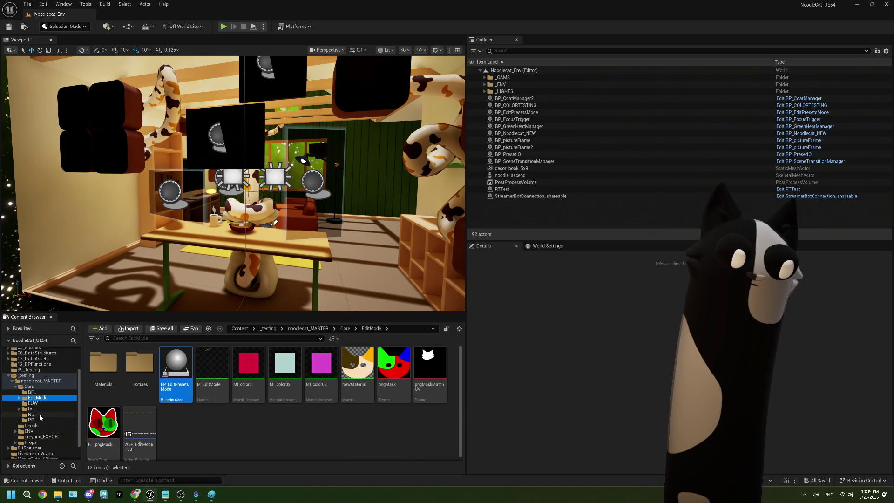
left_click(33, 388)
left_click(308, 328)
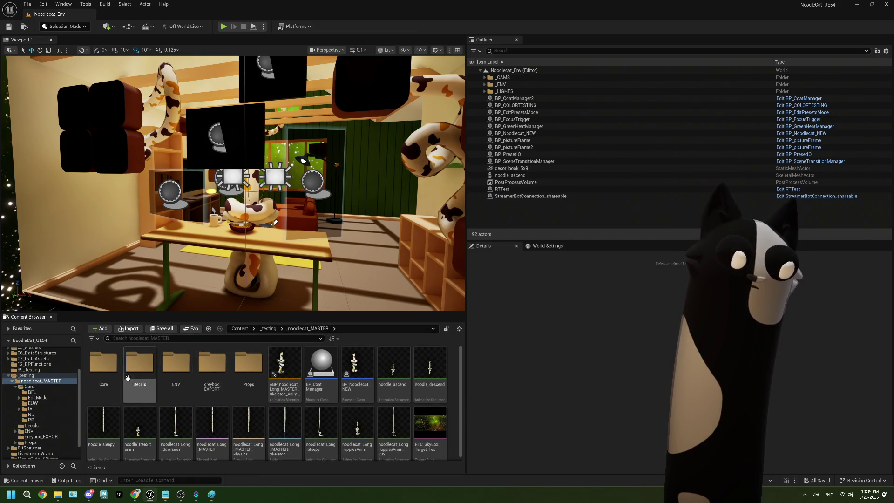
double_click(249, 365)
double_click(104, 368)
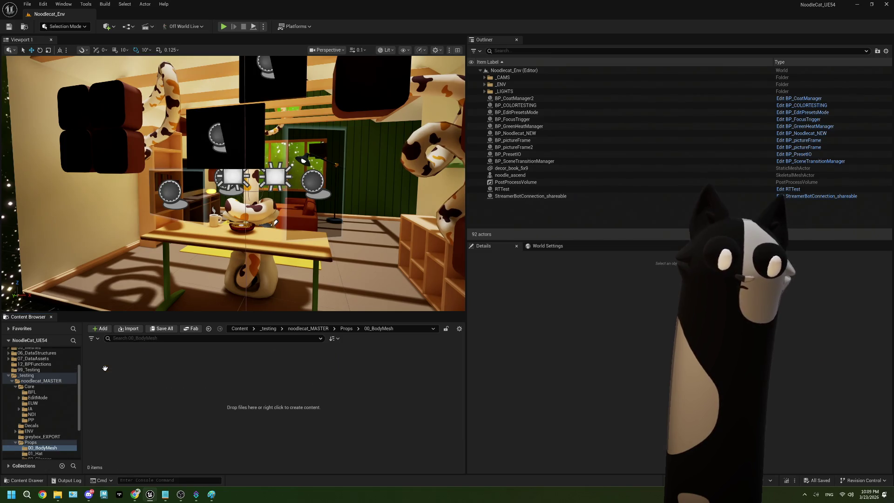
left_click(347, 329)
Step: Browse the 01_Hat, 02_Glasses and 03_Face prop folders, returning to Props each time
double_click(140, 367)
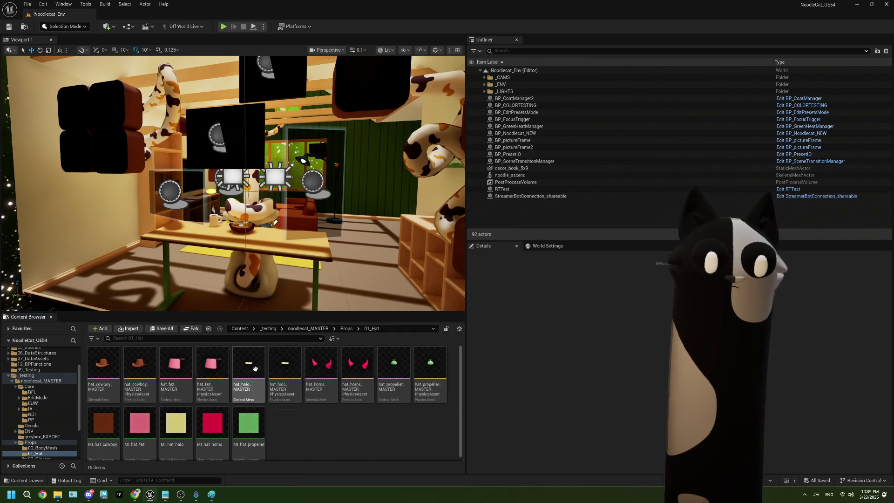
mouse_move(393, 377)
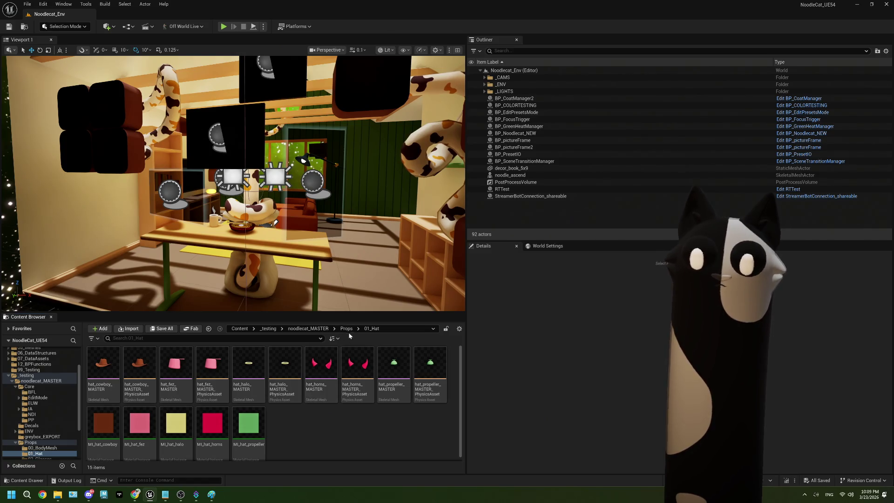
left_click(347, 329)
double_click(176, 363)
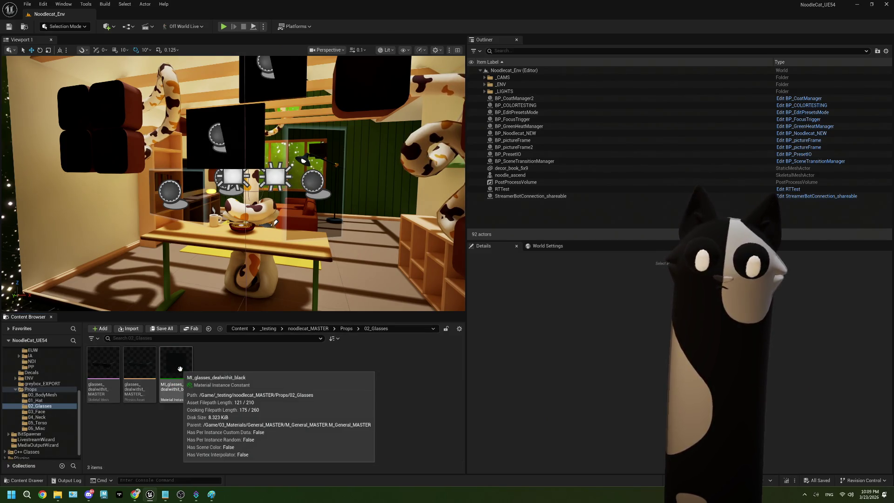
left_click(346, 329)
double_click(213, 372)
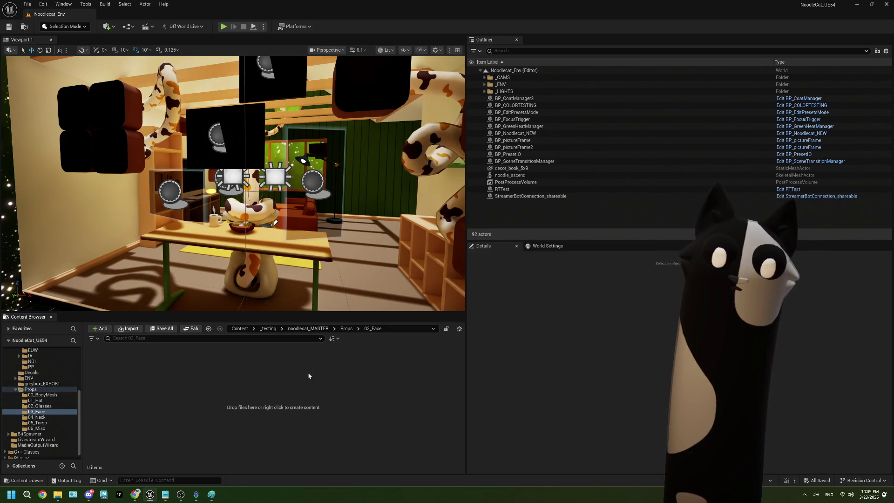
left_click(347, 329)
Step: Browse the 04_Neck and 05_Torso prop folders, then return to the Props listing
double_click(249, 373)
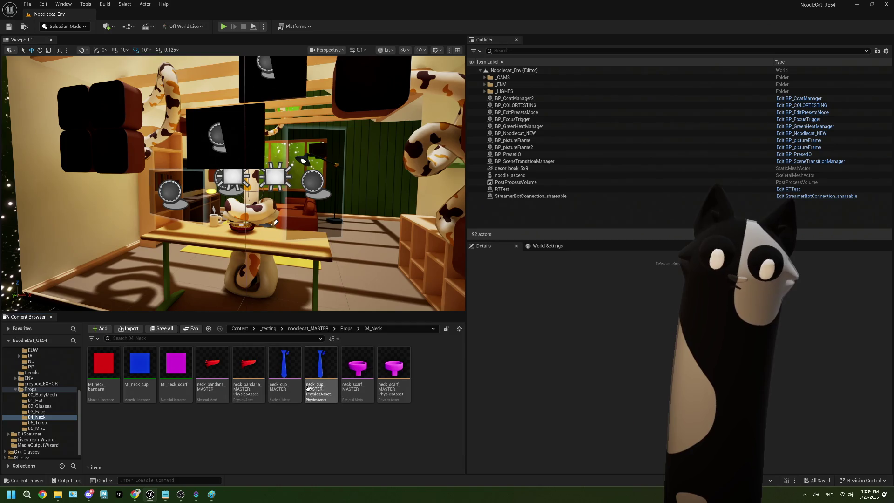
mouse_move(234, 381)
left_click(346, 329)
left_click(278, 371)
double_click(279, 371)
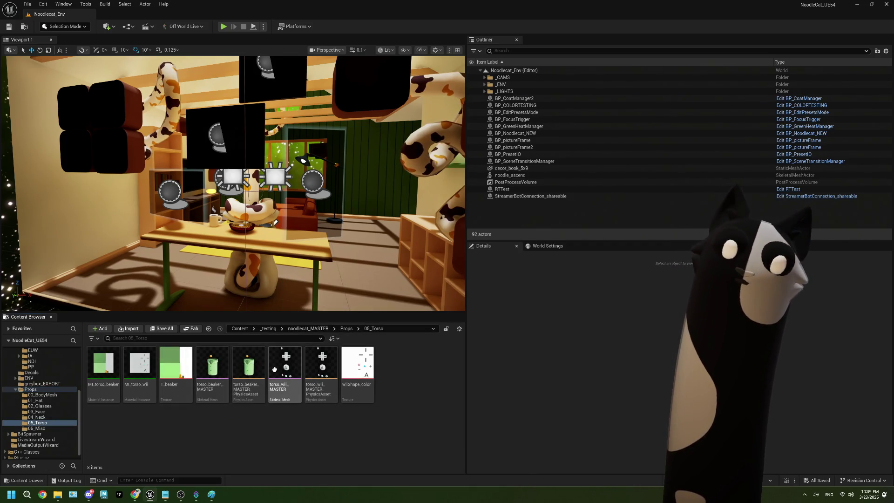
mouse_move(274, 369)
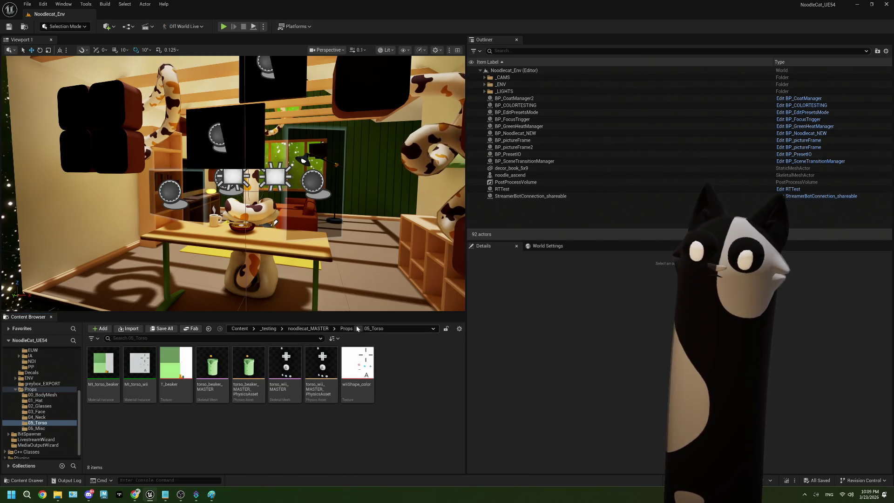
left_click(352, 329)
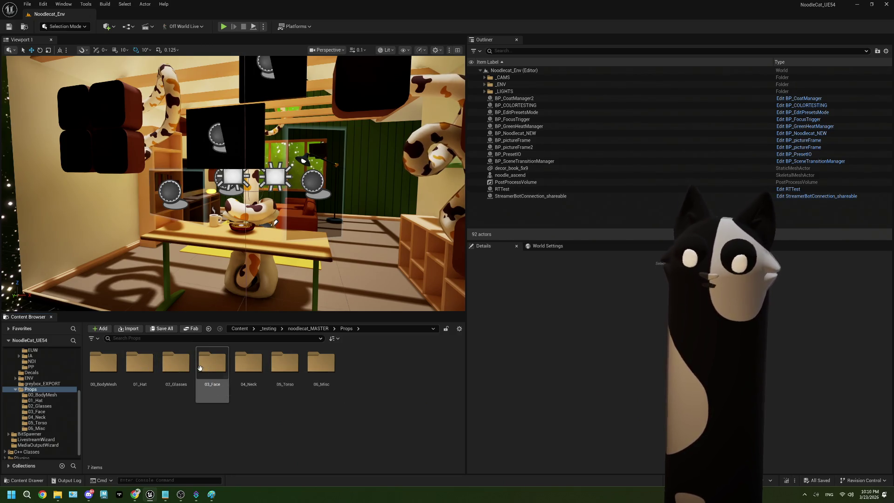
Step: Check the 06_Misc folder, then go back up to the noodlecat_MASTER folder
double_click(332, 364)
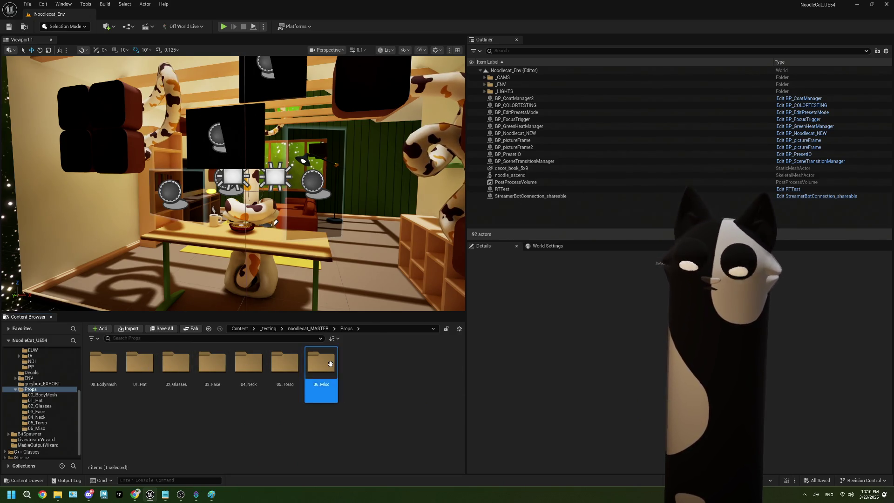
left_click(346, 328)
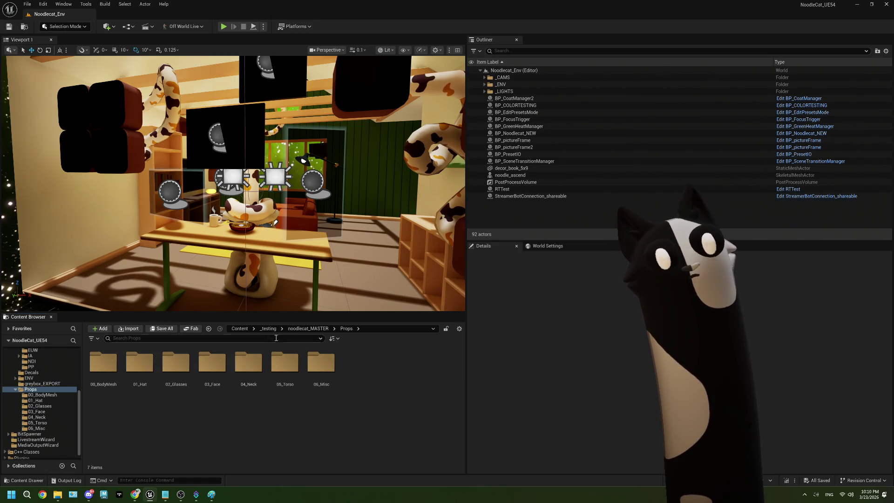
left_click(317, 328)
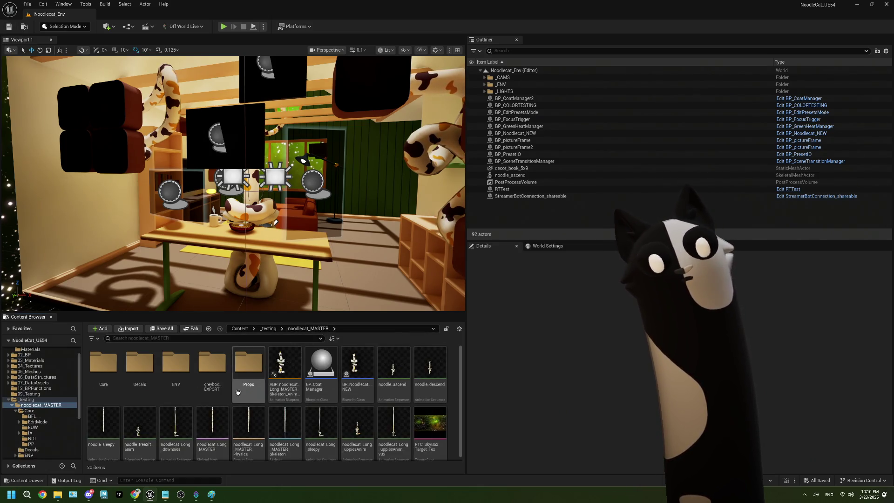
mouse_move(361, 371)
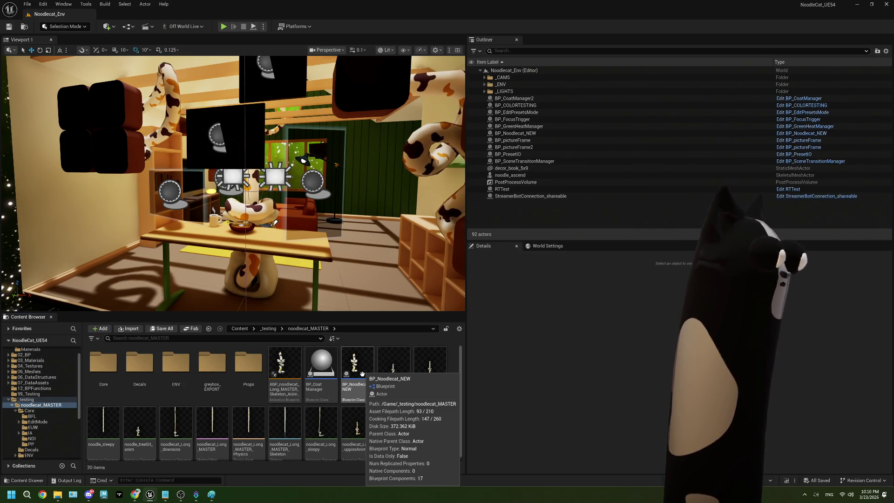
Step: Open BP_EditPresetsMode from the Core > EditMode folder
double_click(110, 366)
scroll(364, 376, "down", 1)
scroll(365, 375, "up", 1)
left_click(136, 370)
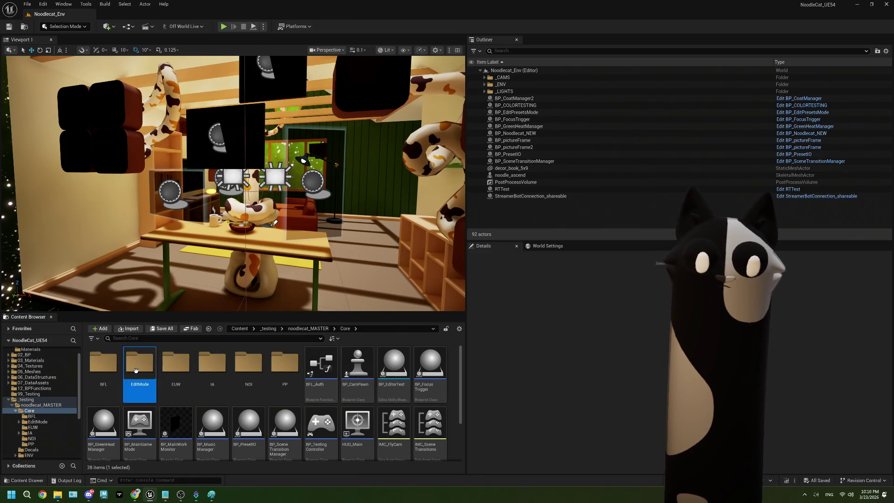
double_click(136, 370)
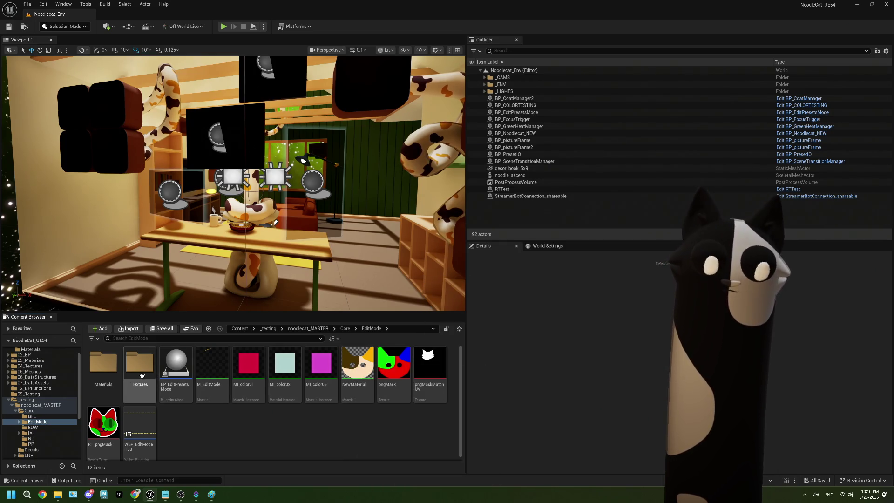
double_click(163, 378)
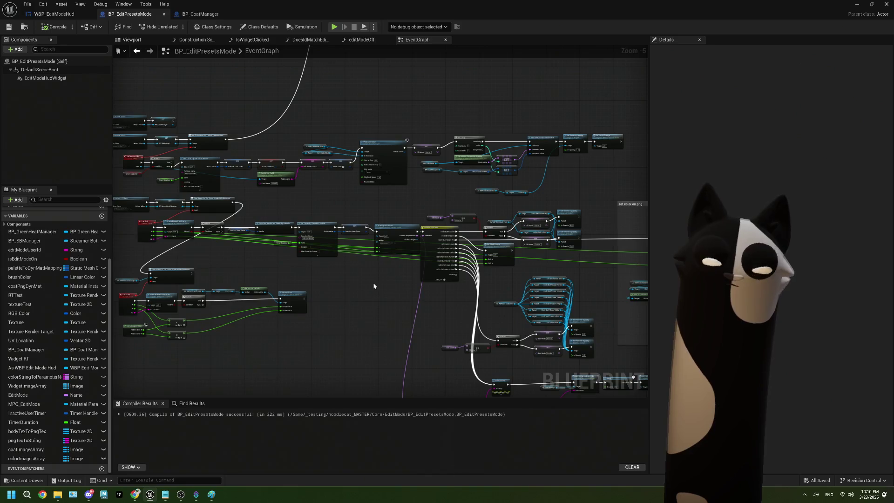
scroll(373, 285, "down", 1)
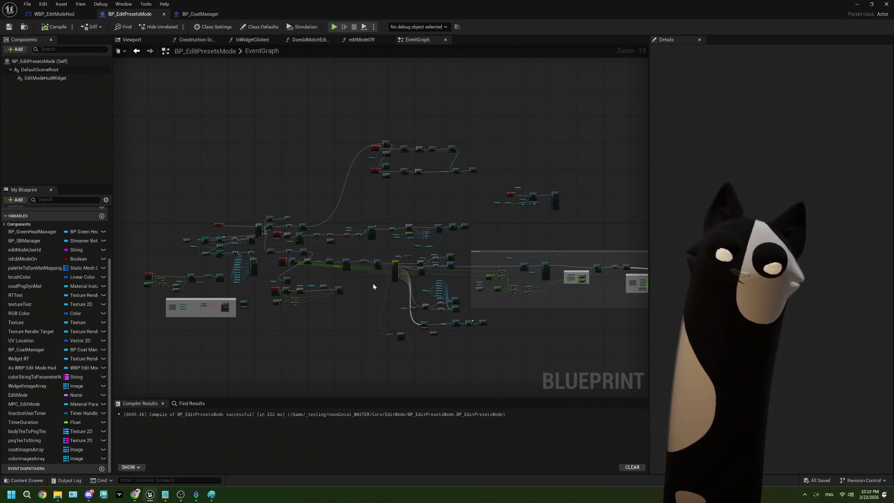
scroll(373, 286, "up", 7)
left_click_drag(303, 305, 459, 239)
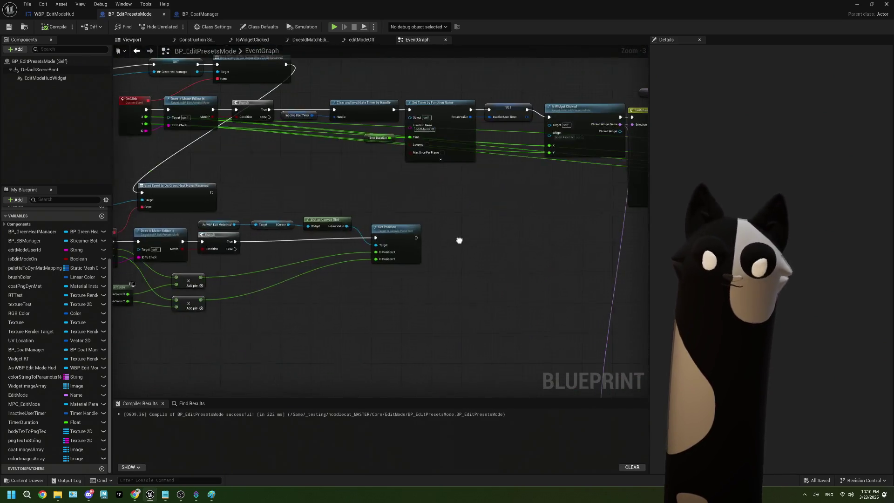
scroll(510, 332, "down", 2)
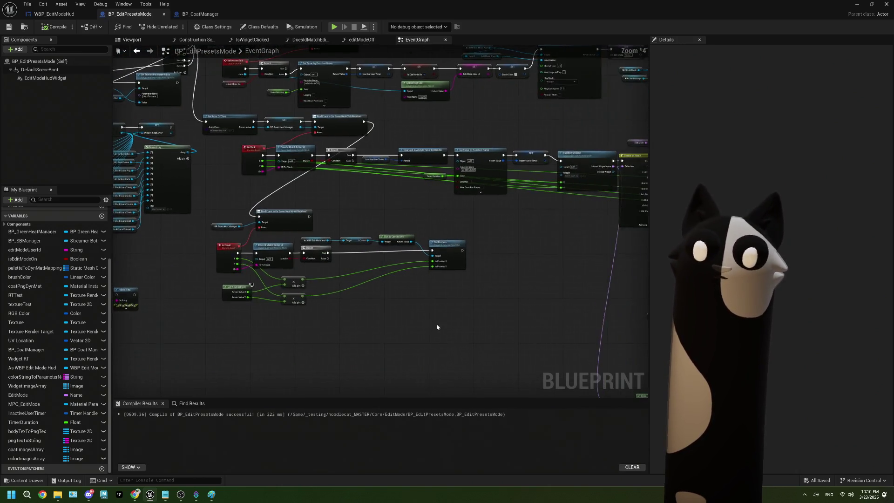
scroll(424, 321, "up", 3)
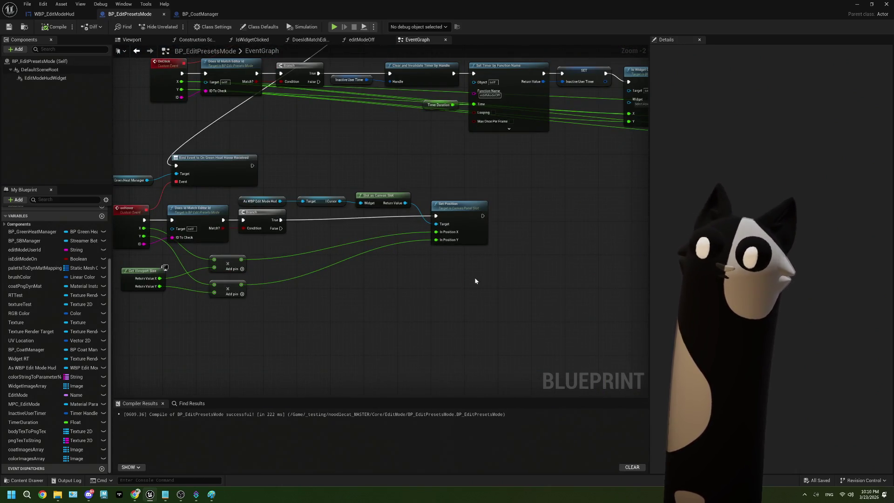
scroll(425, 273, "up", 1)
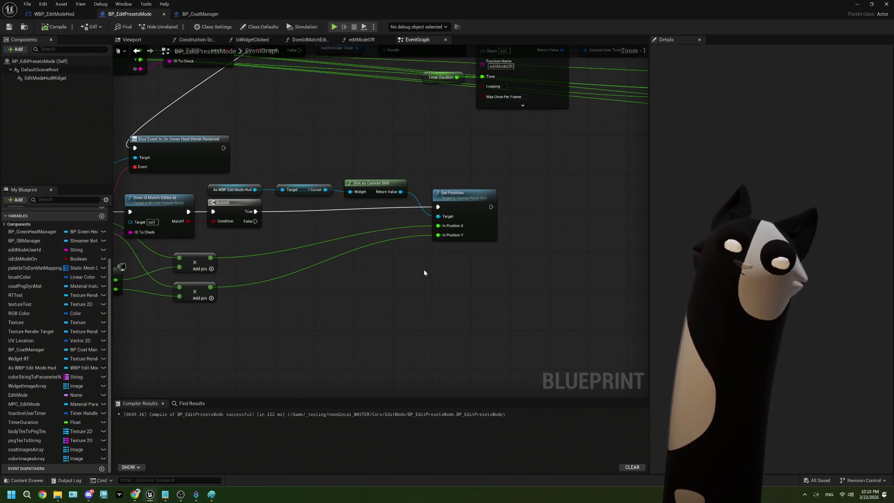
scroll(424, 272, "down", 1)
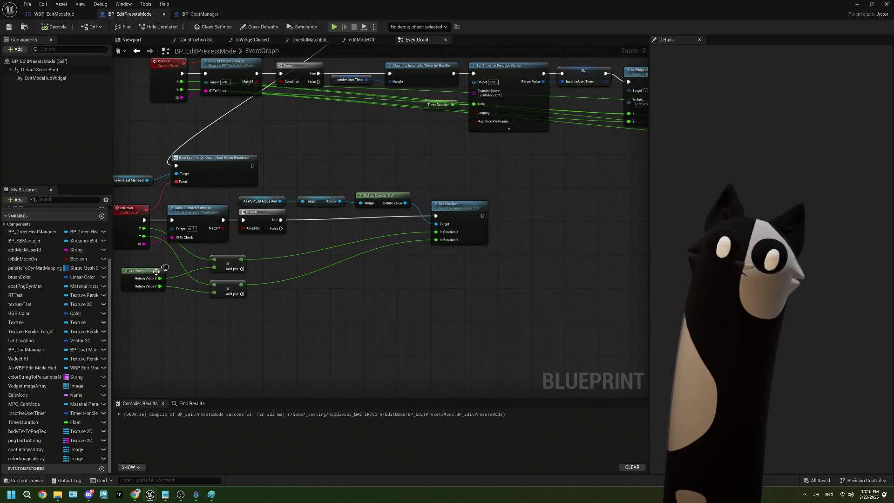
scroll(380, 254, "up", 1)
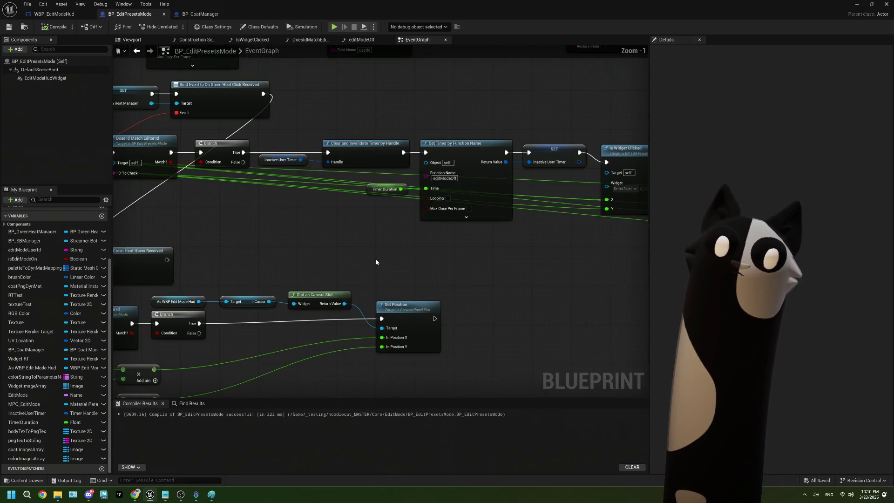
left_click_drag(149, 314, 378, 283)
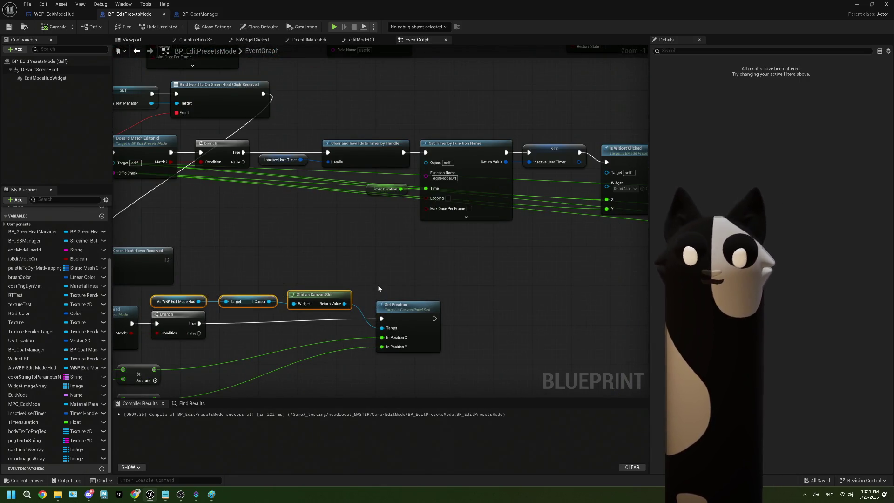
scroll(335, 280, "down", 3)
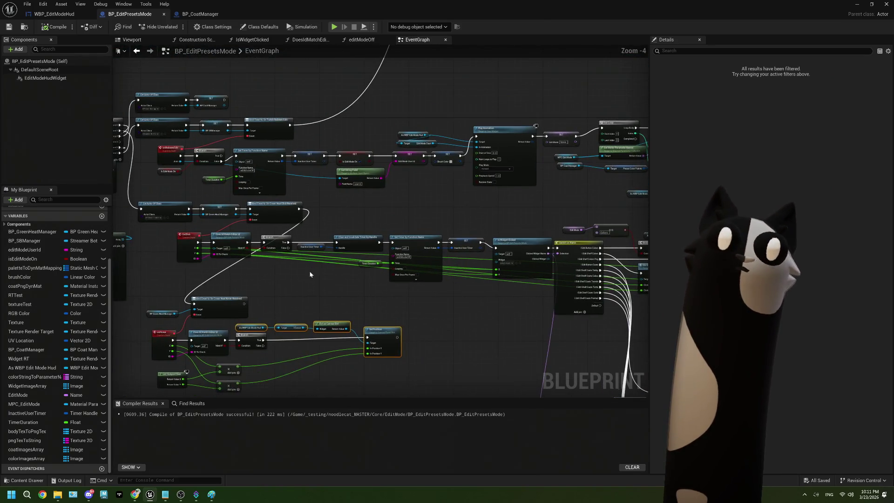
mouse_move(545, 200)
left_mouse_down()
mouse_move(397, 209)
mouse_move(383, 199)
mouse_move(508, 200)
left_mouse_up()
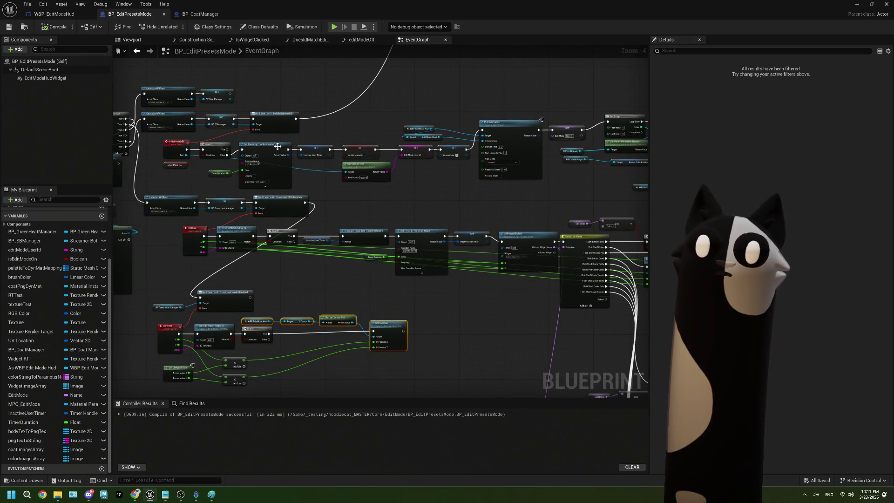
mouse_move(438, 186)
left_mouse_down()
mouse_move(321, 176)
mouse_move(426, 177)
mouse_move(350, 170)
left_mouse_up()
scroll(340, 193, "up", 1)
mouse_move(335, 201)
left_mouse_down()
mouse_move(352, 204)
mouse_move(380, 160)
left_mouse_up()
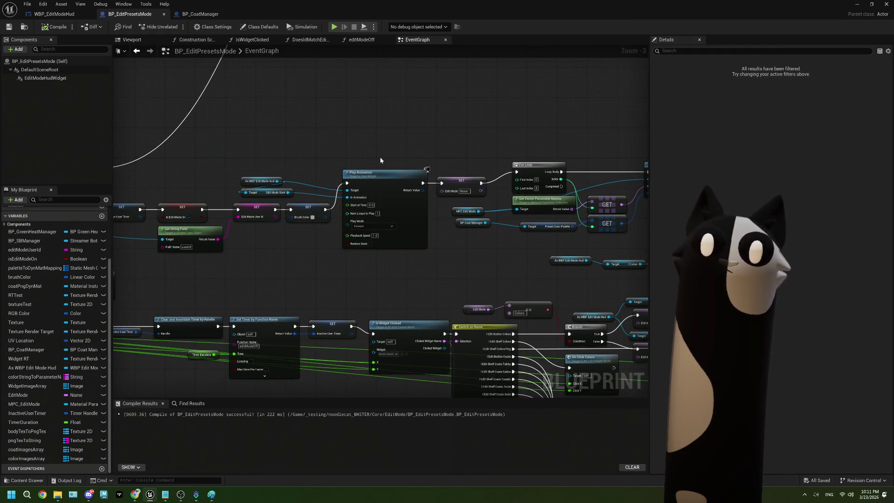
scroll(354, 160, "down", 1)
mouse_move(308, 220)
left_mouse_down()
mouse_move(432, 196)
mouse_move(409, 192)
mouse_move(466, 219)
mouse_move(527, 224)
mouse_move(429, 214)
mouse_move(305, 170)
mouse_move(535, 174)
left_mouse_up()
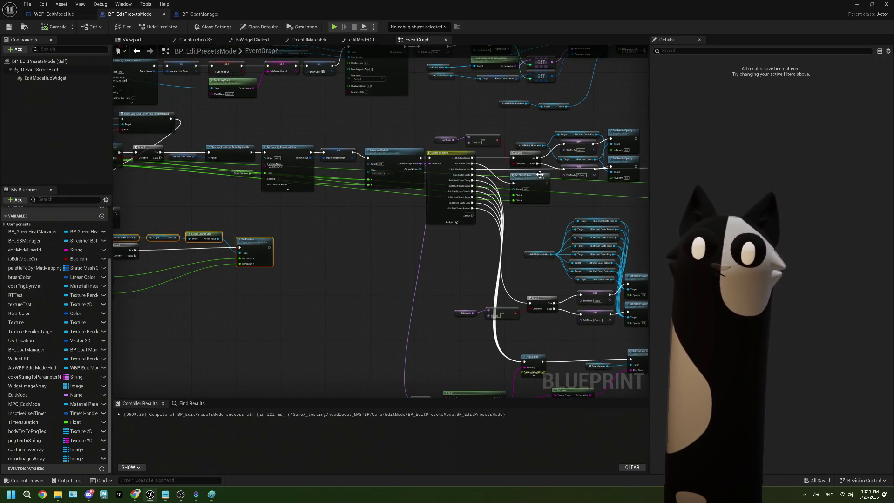
left_click_drag(326, 207, 373, 212)
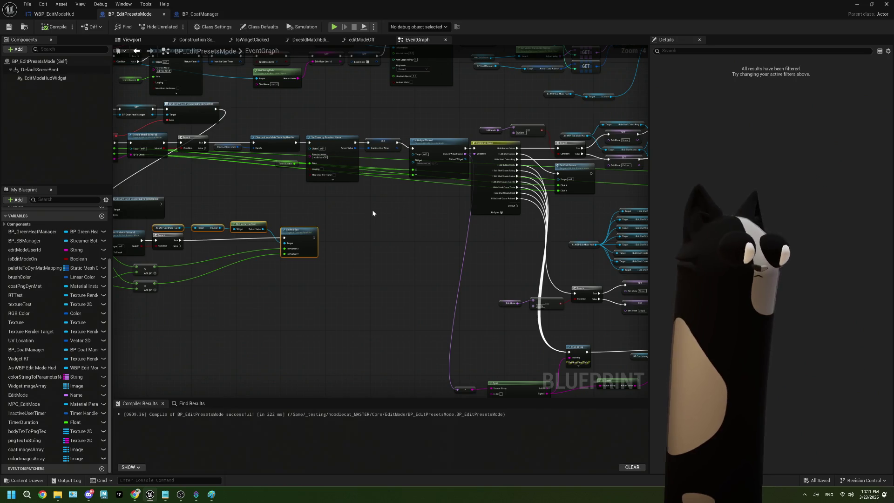
left_click(372, 214)
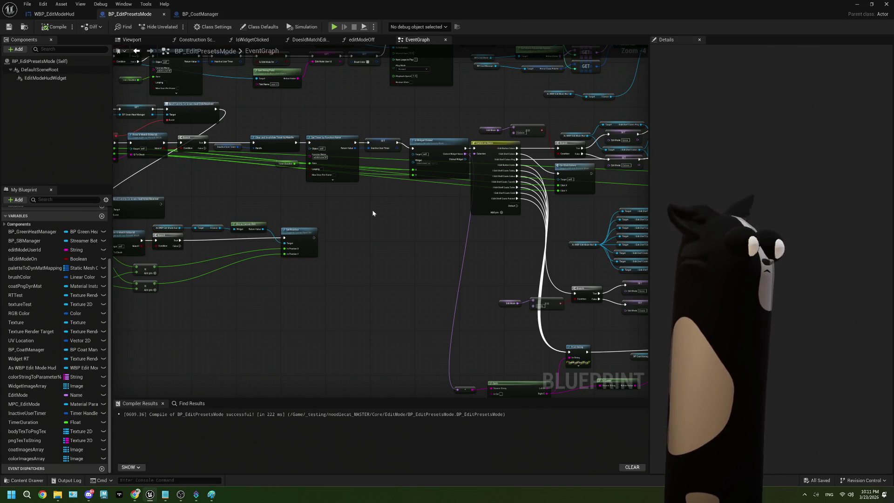
Step: In ThePlan.txt, note under 'get overlay image url' that the new image uploads to the url on changing menu
left_click(166, 494)
type("- u")
scroll(322, 391, "down", 1)
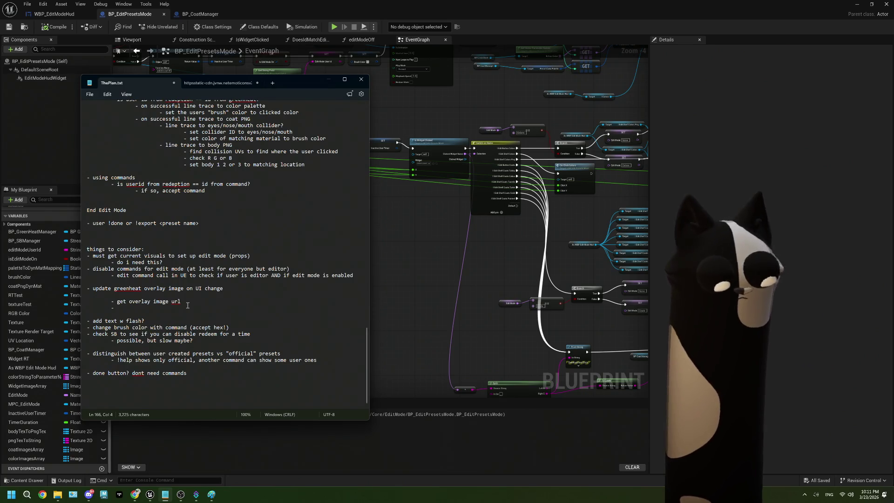
type("uplo")
type(" mn")
type("new image to UI")
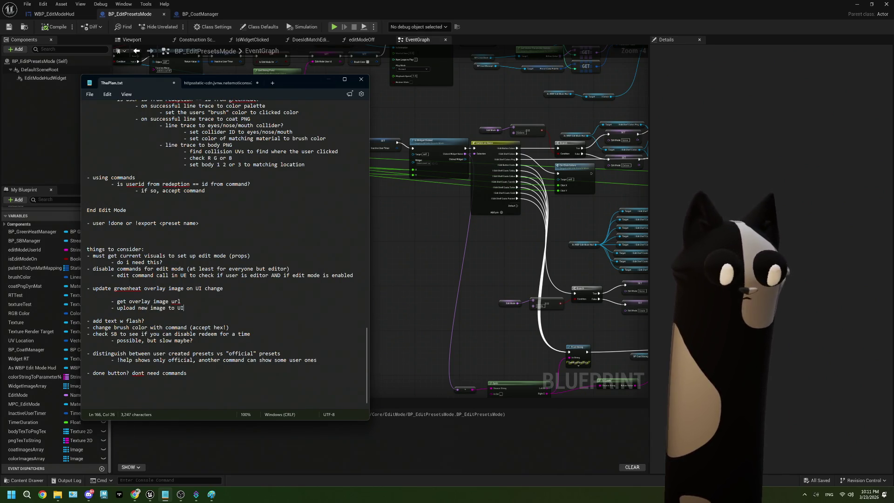
key("BackSpace")
key("BackSpace")
type("l ")
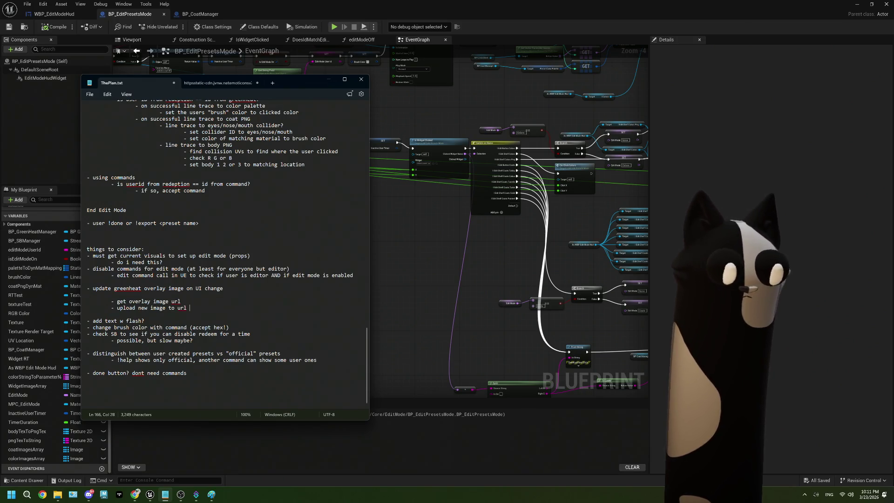
type("on ch")
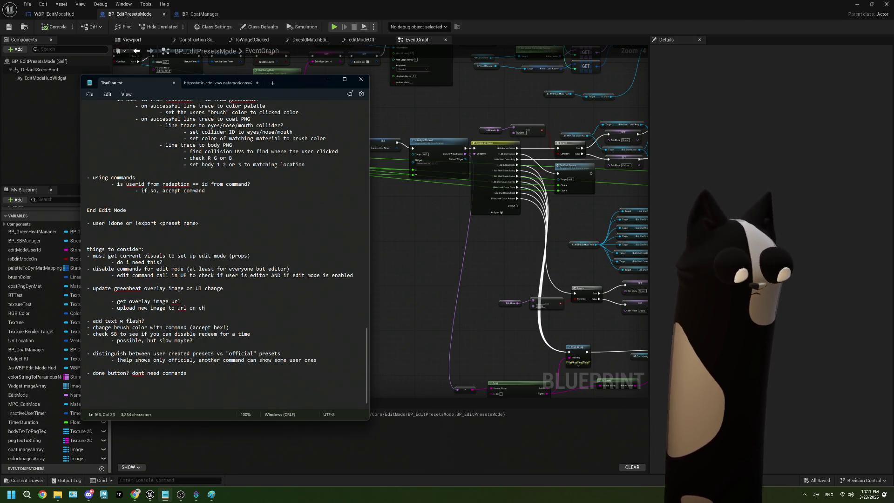
type("anging manue")
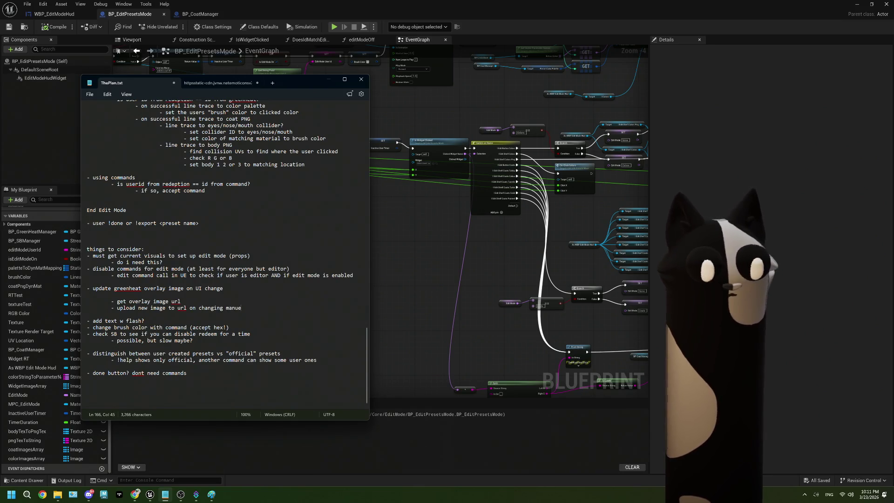
key("BackSpace")
key("BackSpace")
key("BackSpace")
key("BackSpace")
type("enu")
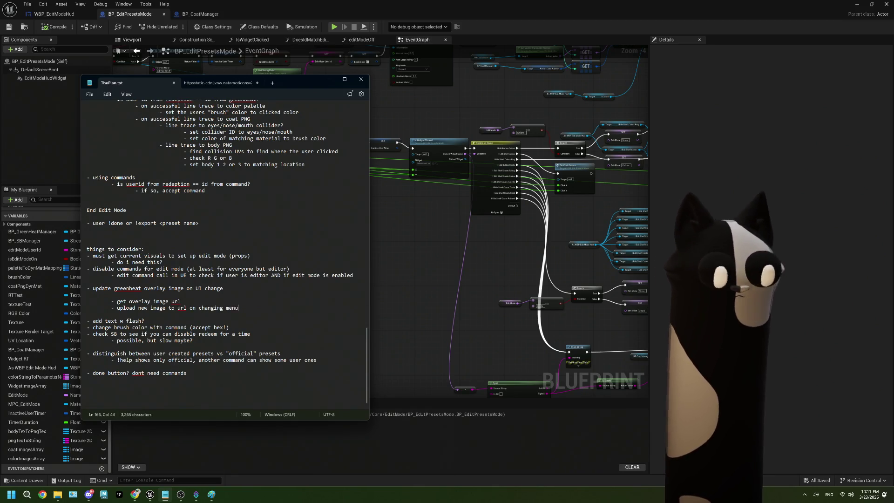
type(" e")
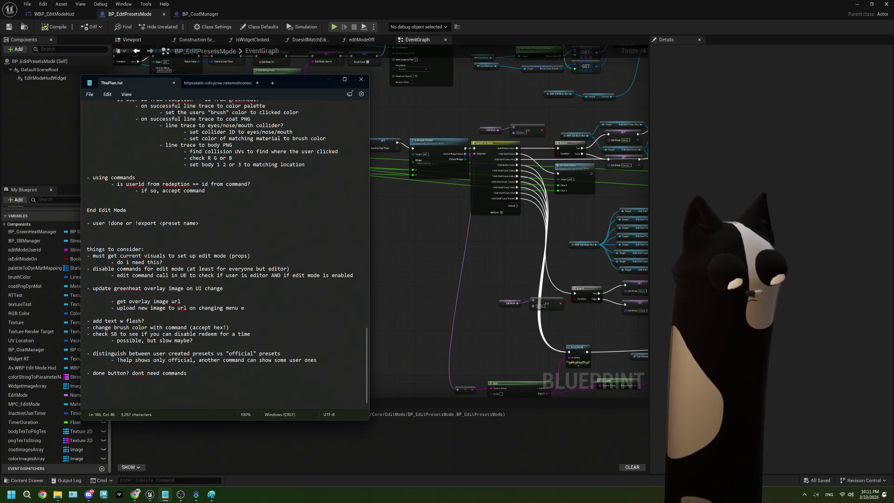
type(" etc")
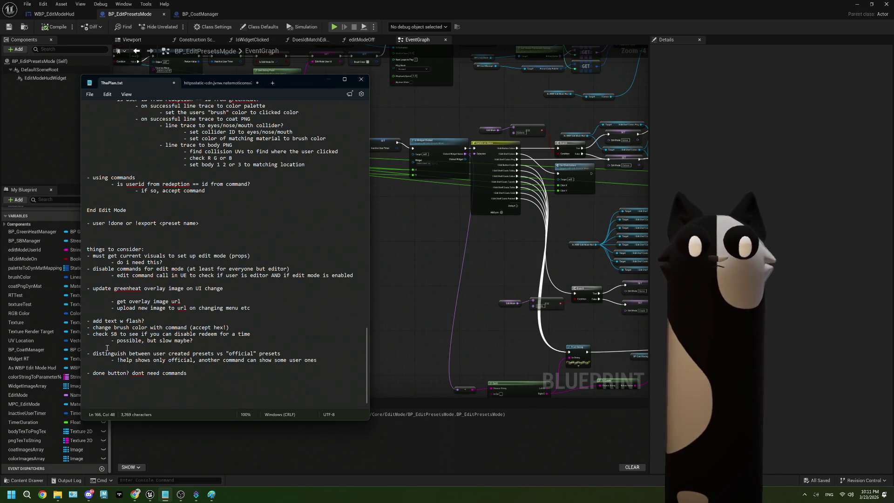
Step: Select the 'add text w flash' line, then the brush color command line
left_click(158, 317)
key("Home")
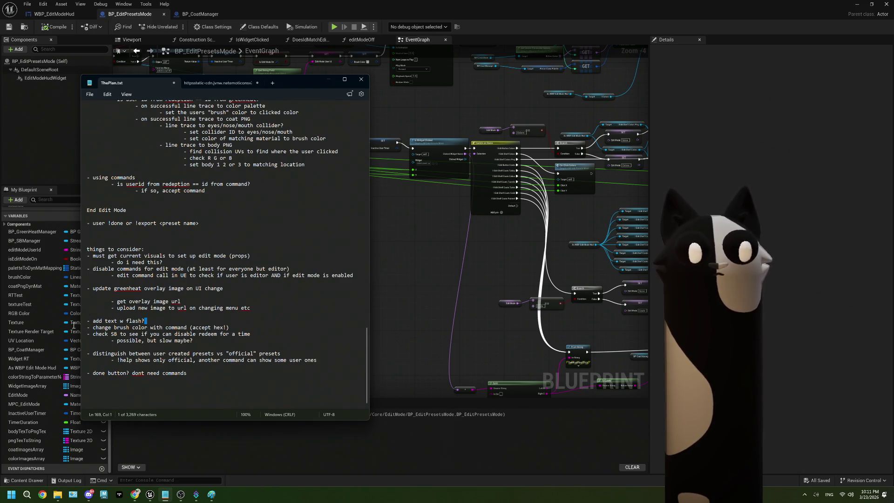
key("shift+End")
left_click(142, 321)
left_click(225, 328)
key("Home")
key("shift+End")
key("ctrl+c")
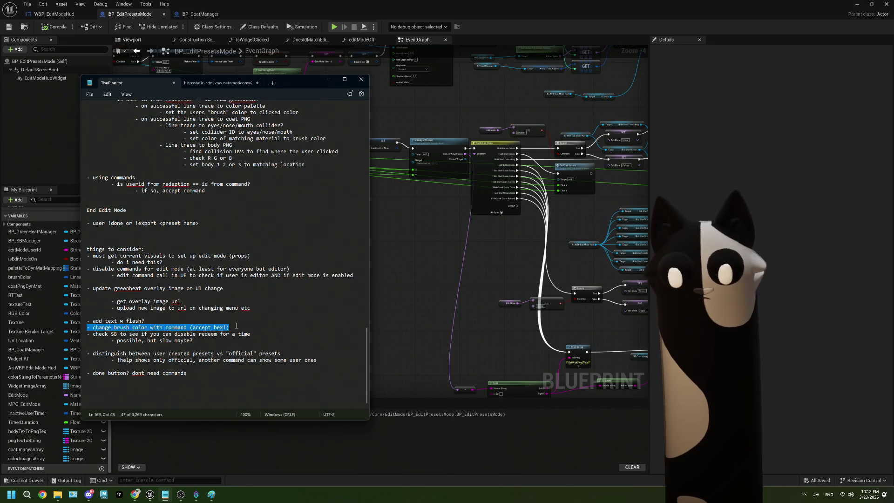
Step: Move the brush color command line below the 'done button? dont need commands' item
left_click(236, 326)
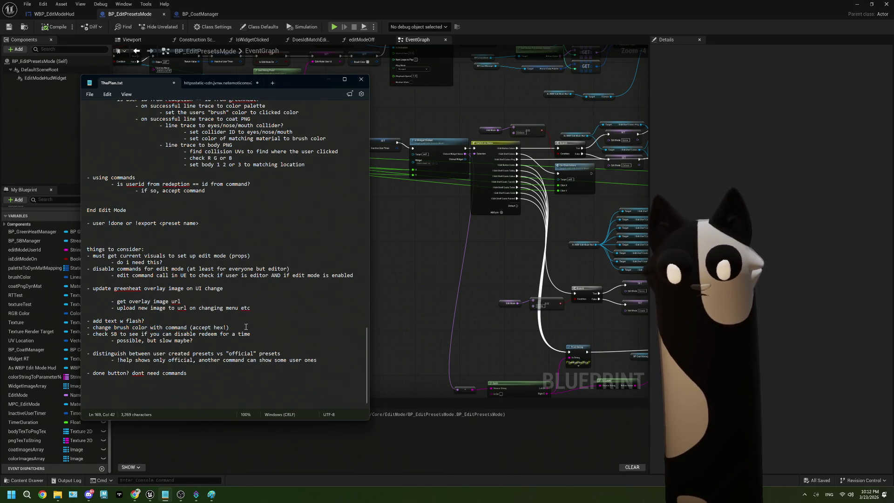
left_click(84, 328)
key("BackSpace")
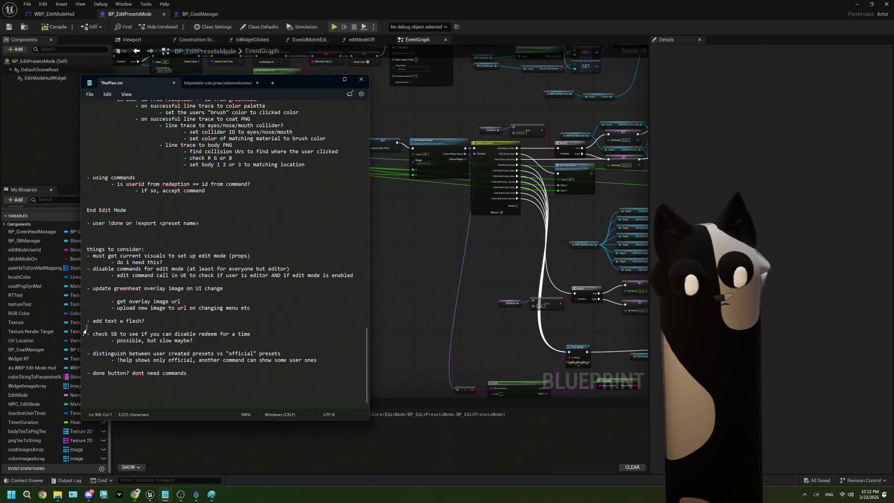
key("BackSpace")
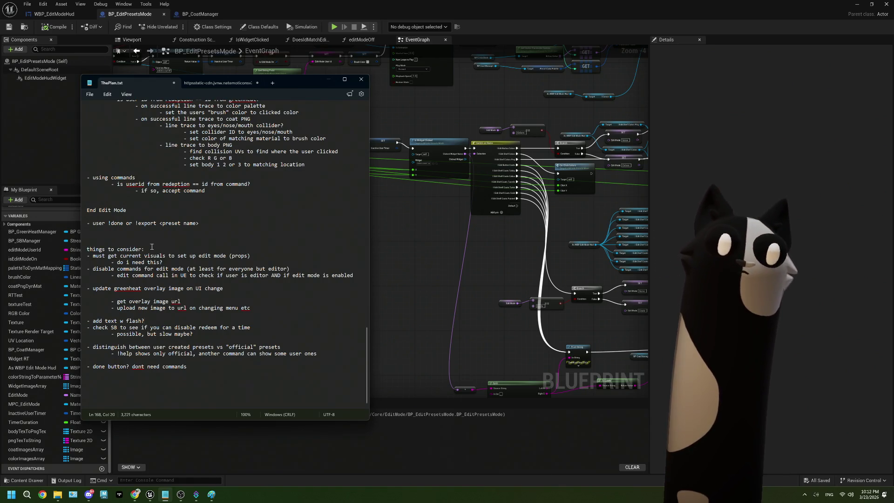
left_click(208, 366)
key("Return")
key("Return")
key("ctrl+v")
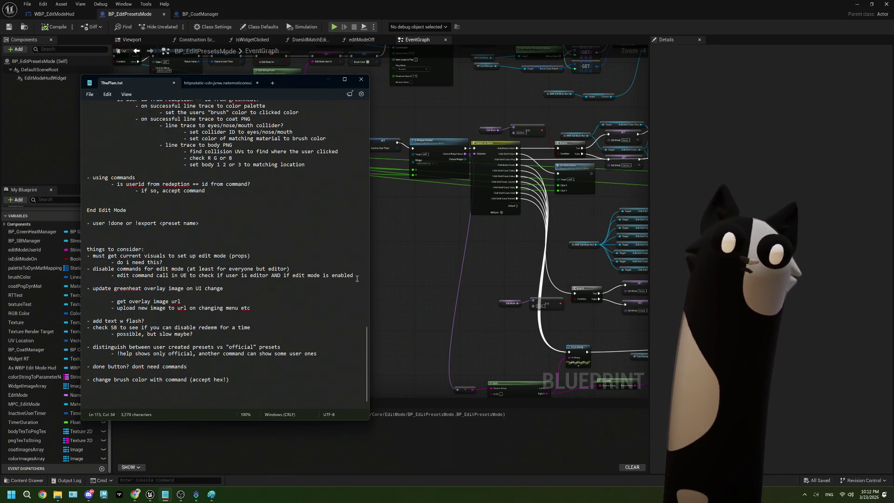
Step: Move the two 'disable commands for edit mode' lines to the list end, above the brush color line
left_click_drag(353, 275, 92, 269)
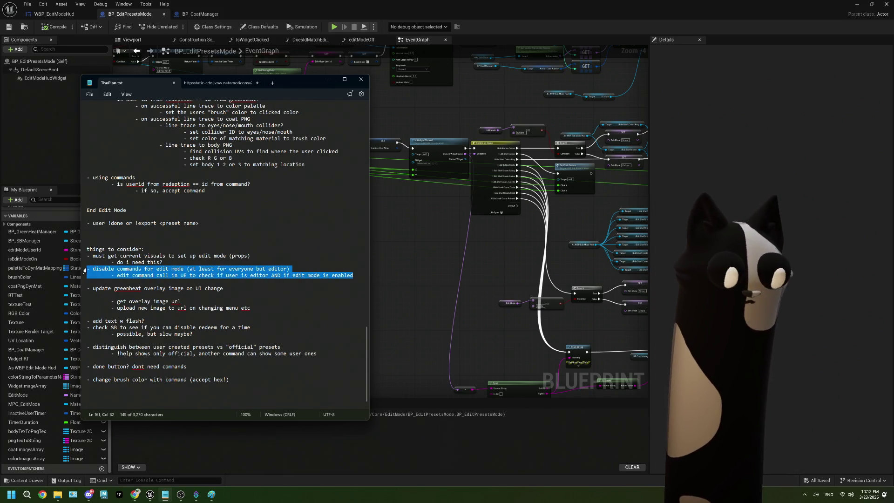
key("BackSpace")
key("Return")
key("Return")
type("- disable commands for edit mode (at least for everyone but editor) \t- edit command call in UE to check if user is editor AND if edit mode is enabled")
scroll(149, 355, "down", 1)
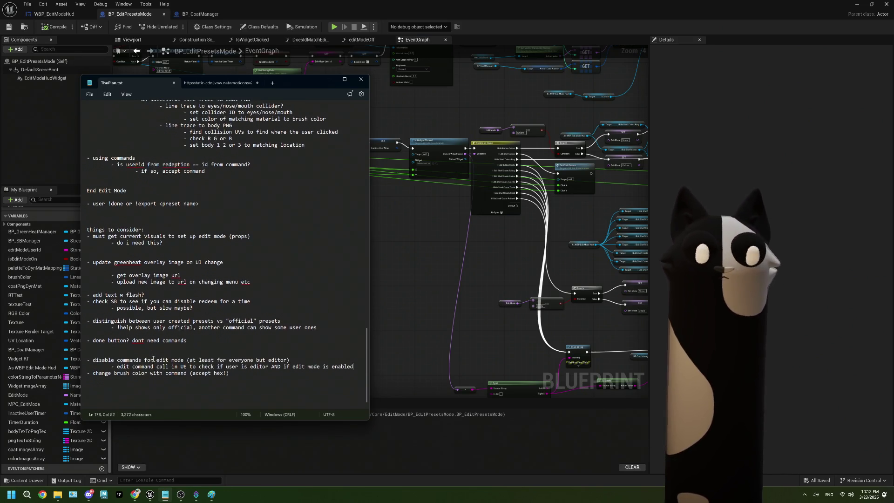
left_click_drag(245, 375, 92, 373)
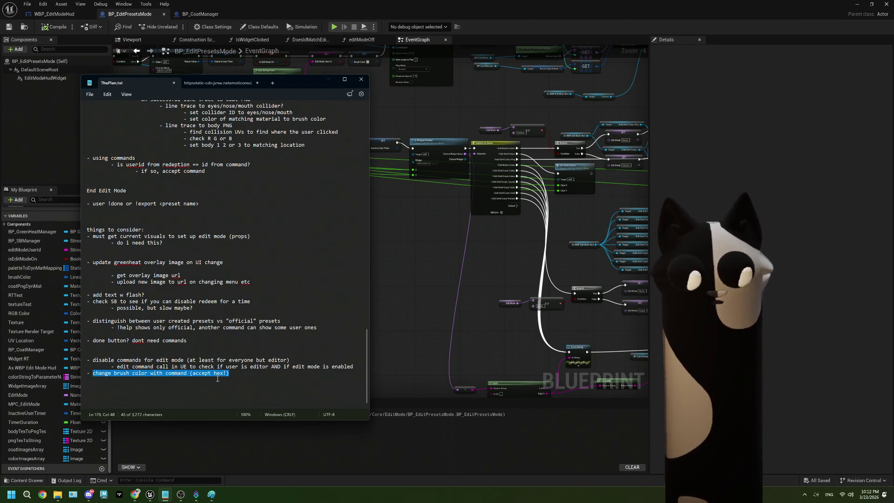
left_click_drag(230, 373, 89, 373)
left_click(243, 373)
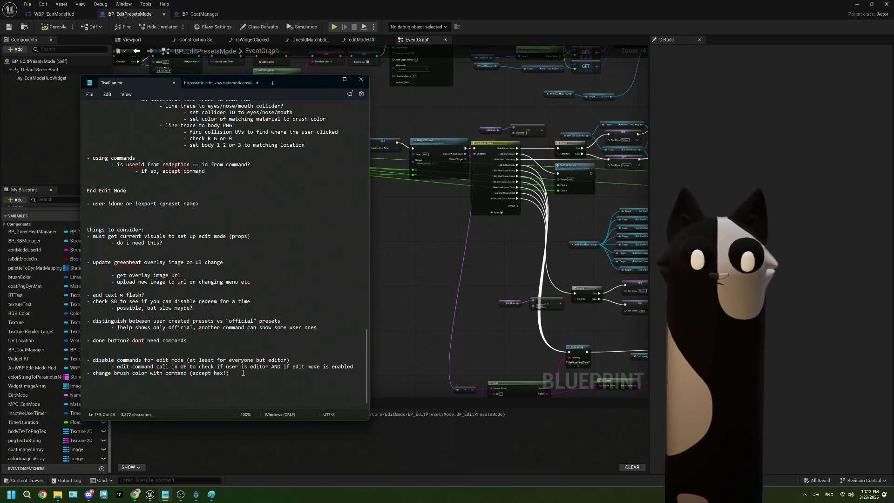
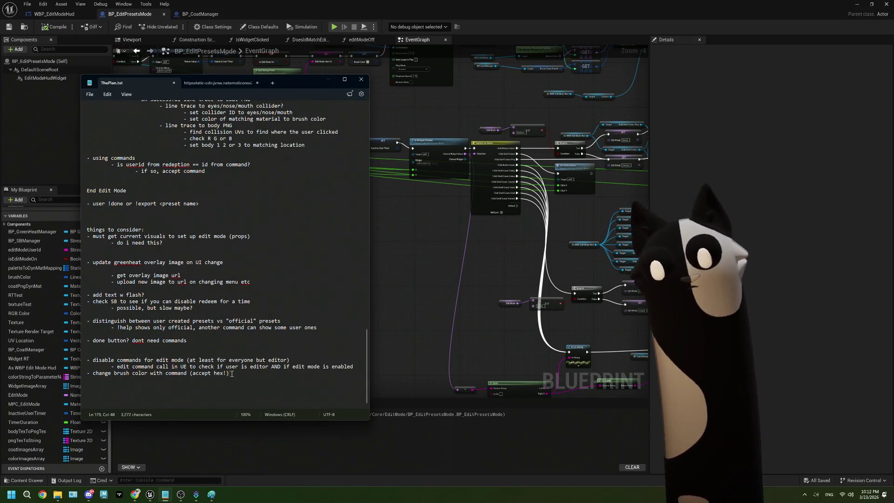
Step: Move the 'done button' item to just below the brush-color item
left_click_drag(230, 373, 185, 375)
key("Down")
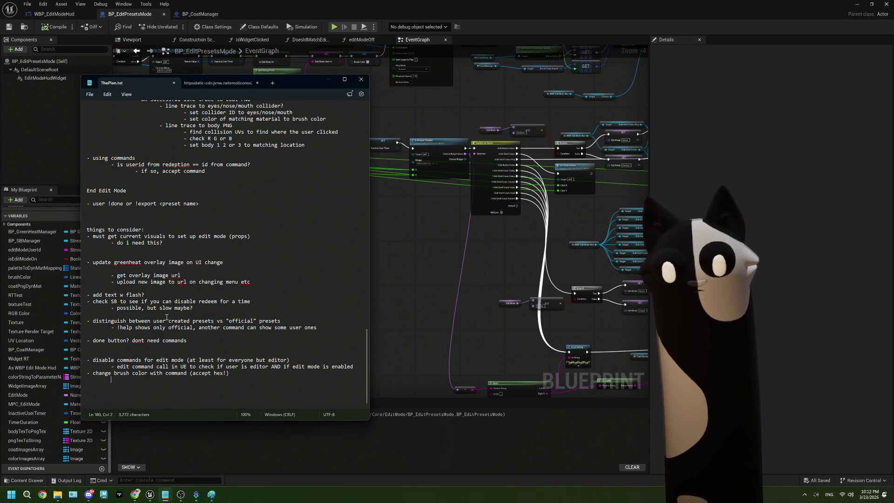
left_click_drag(187, 341, 88, 343)
key("ctrl+c")
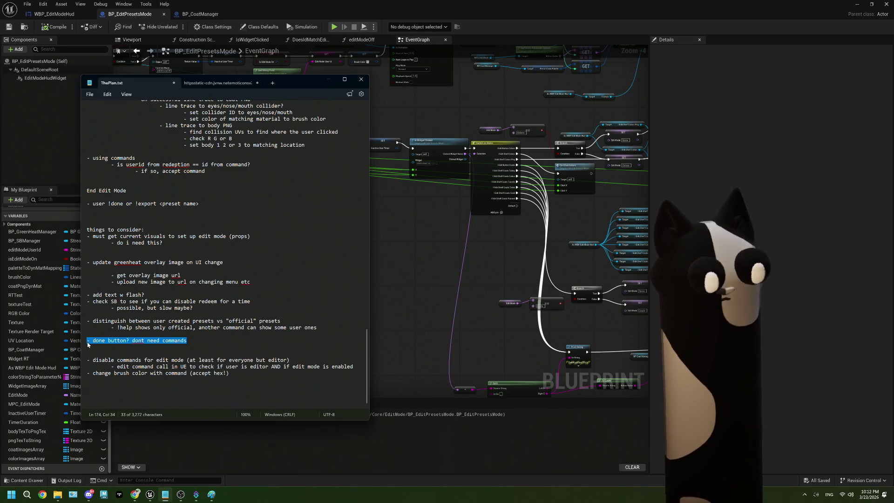
key("BackSpace")
key("BackSpace")
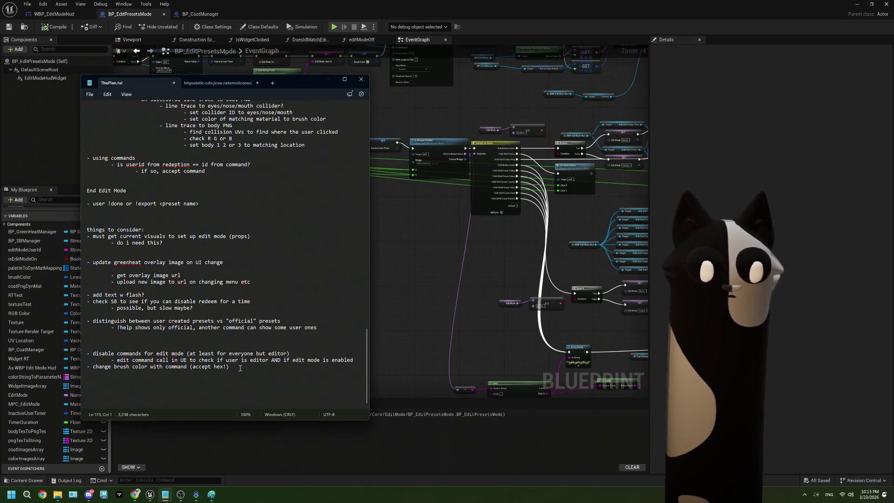
left_click(240, 368)
key("Return")
key("ctrl+v")
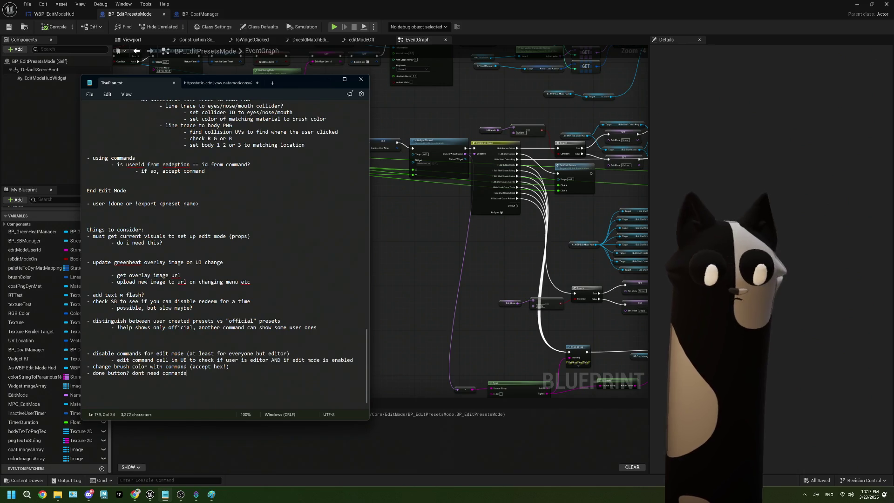
key("Return")
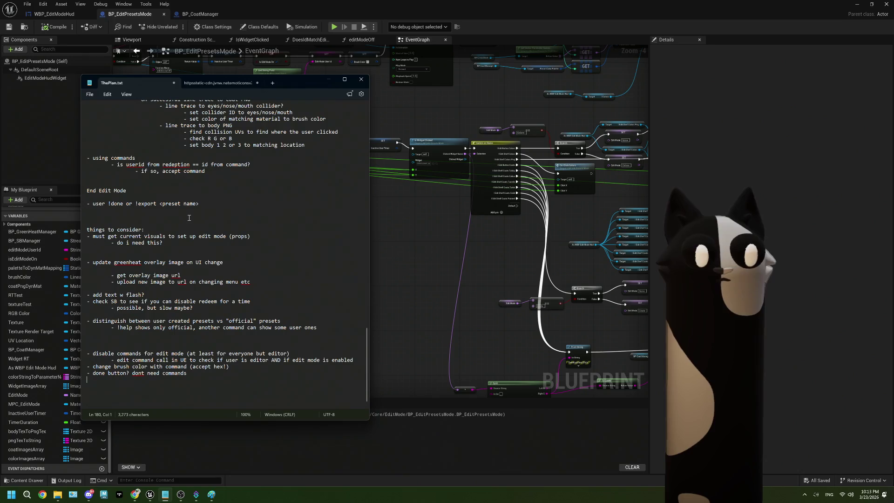
Step: Move the 'check SB redeem' item and its 'slow maybe?' note to the end of the list
left_click_drag(163, 243, 95, 237)
left_click(228, 263)
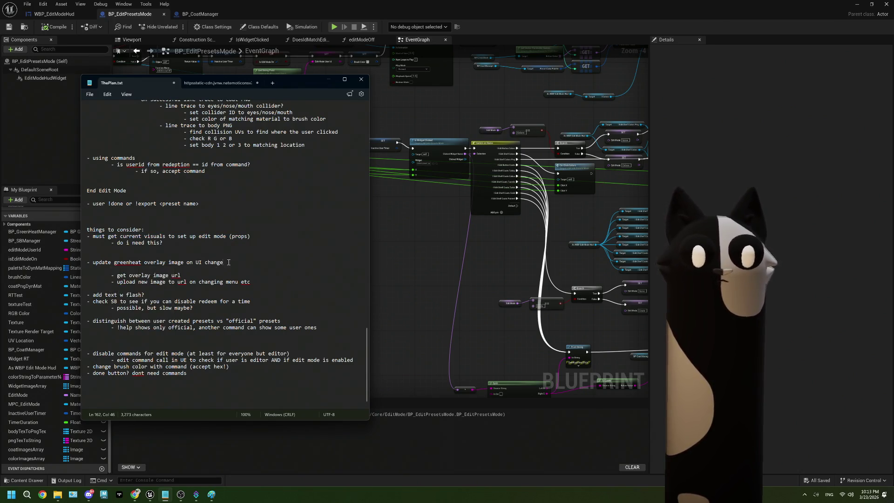
left_click_drag(262, 283, 81, 261)
left_click(183, 309)
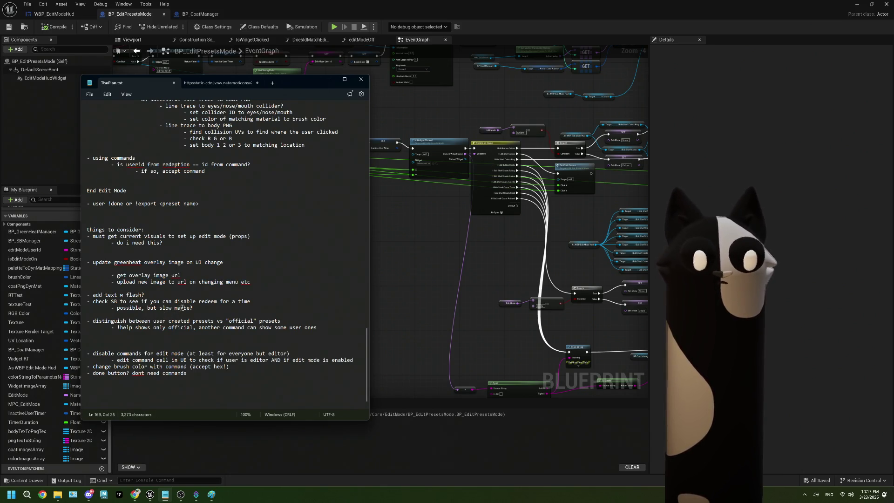
left_click_drag(208, 308, 91, 301)
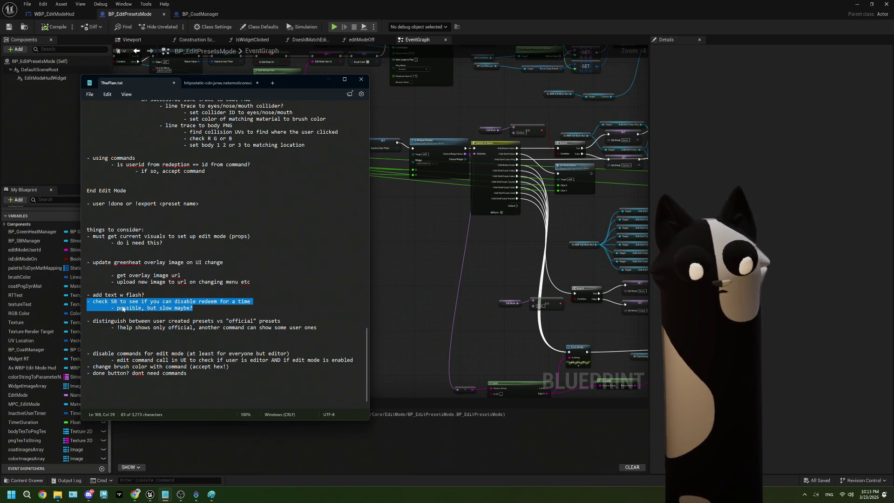
key("BackSpace")
key("ctrl+End")
key("Return")
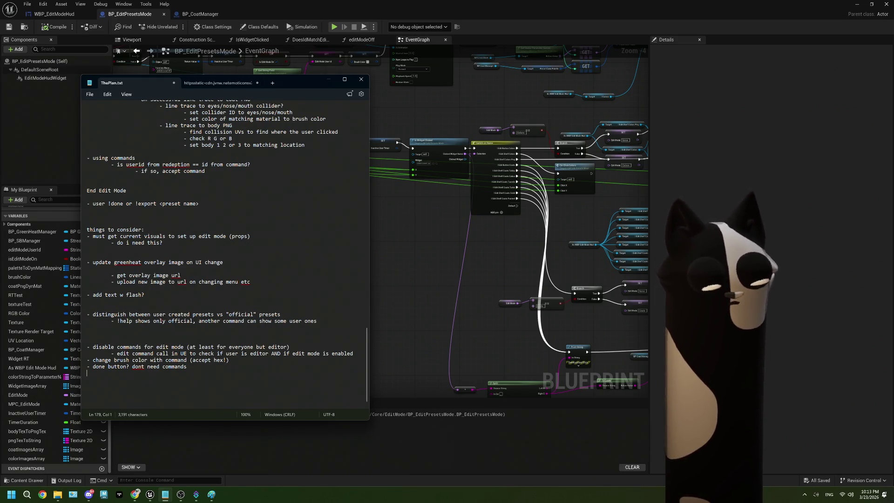
type("- check SB to see if you can disable redeem for a time \t- possible, but slow maybe?")
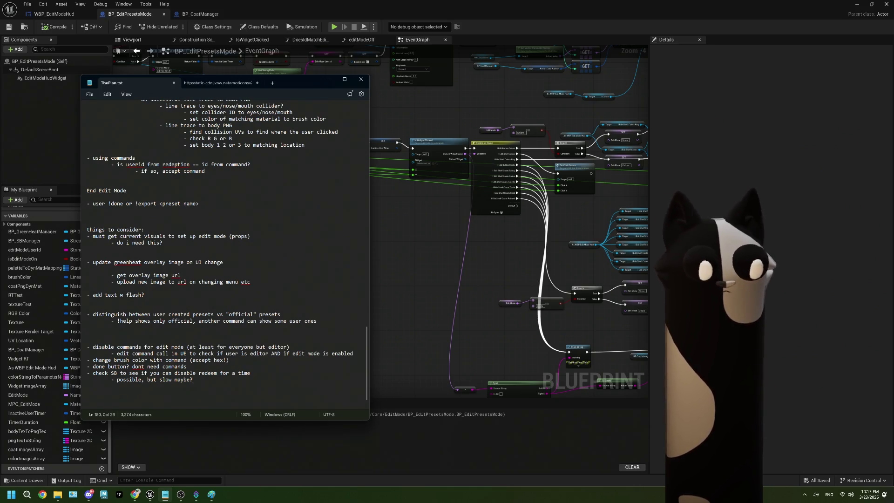
Step: Add an indented note: '- if not, send msg saying someone else is active (and refund?)'
key("Return")
key("Tab")
type("-")
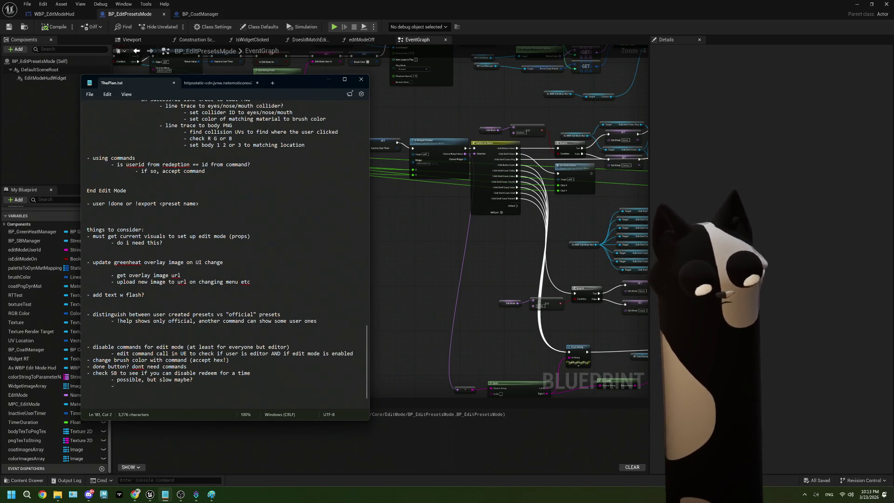
type(" if not,")
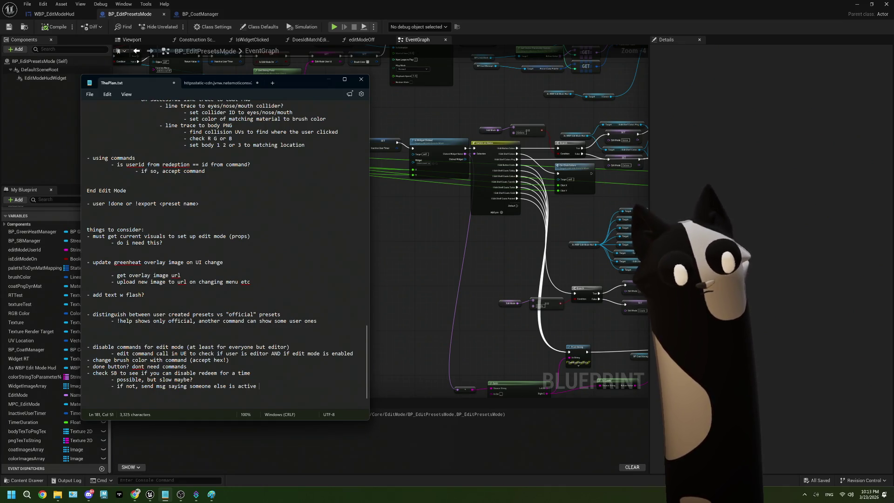
type("(and")
type(" ref")
type(")")
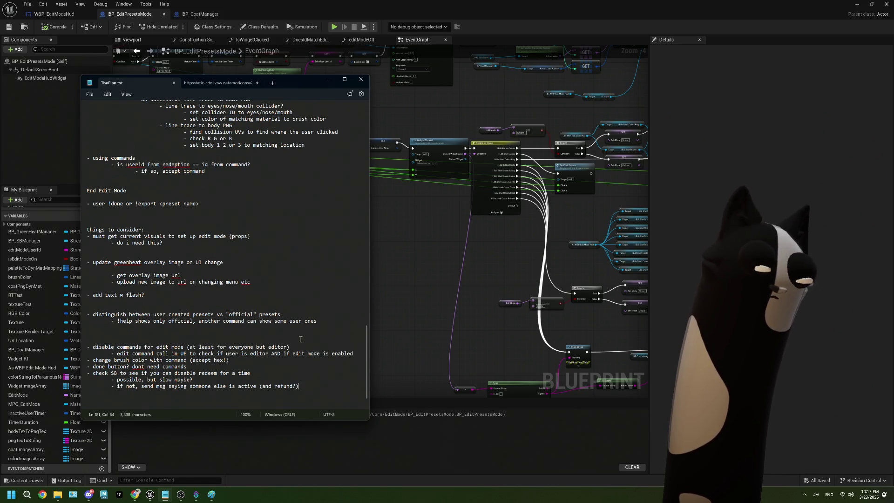
scroll(307, 366, "down", 1)
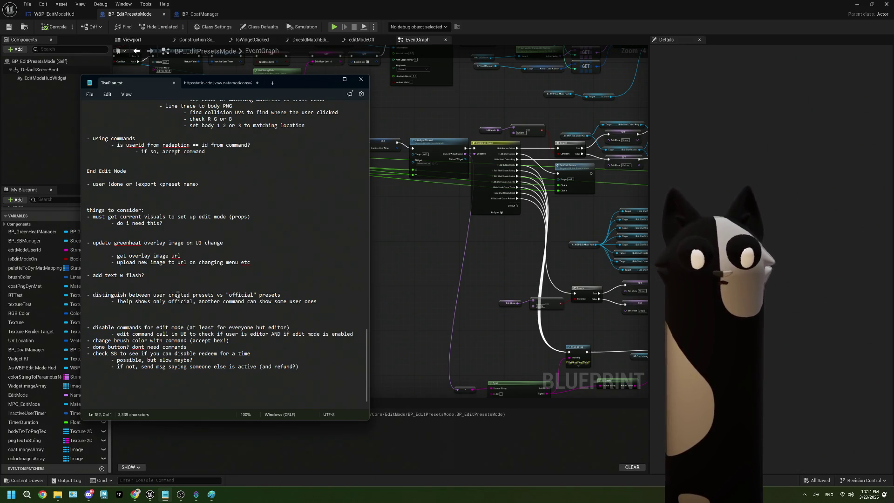
Step: Keep the distinguish presets item in place and enter the priority numbers 0 0 1 2 2
left_click_drag(329, 300, 87, 295)
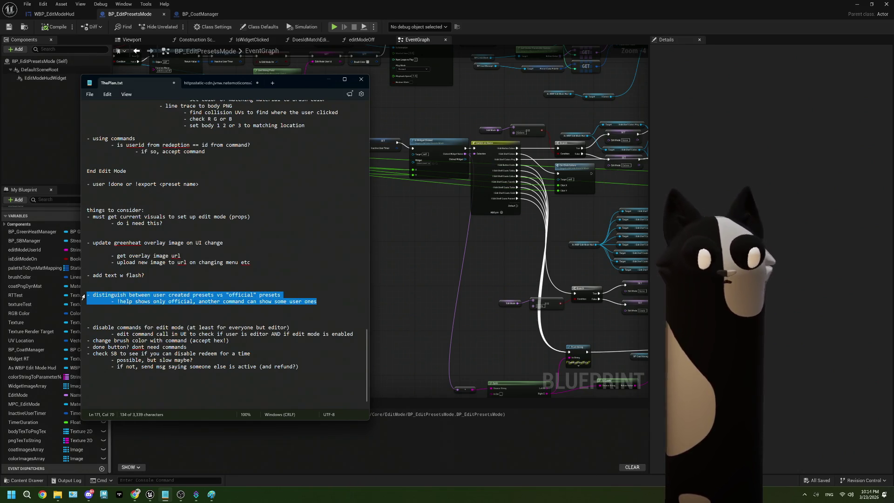
key("BackSpace")
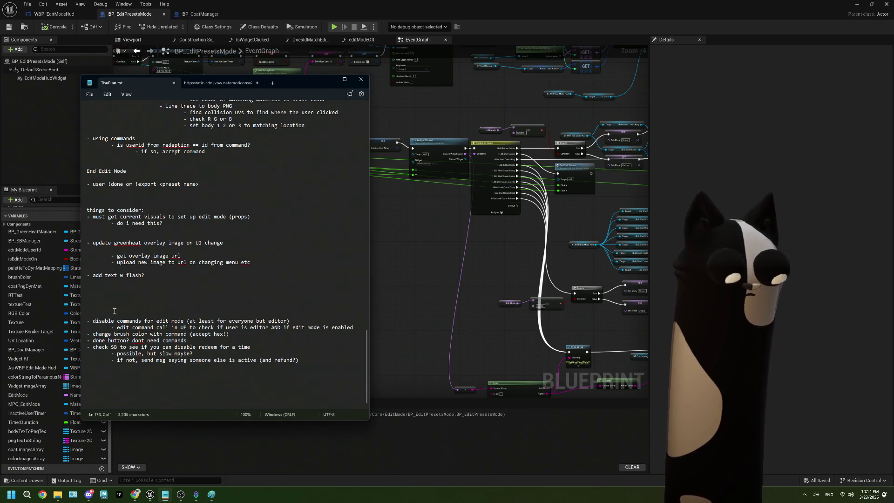
key("ctrl+z")
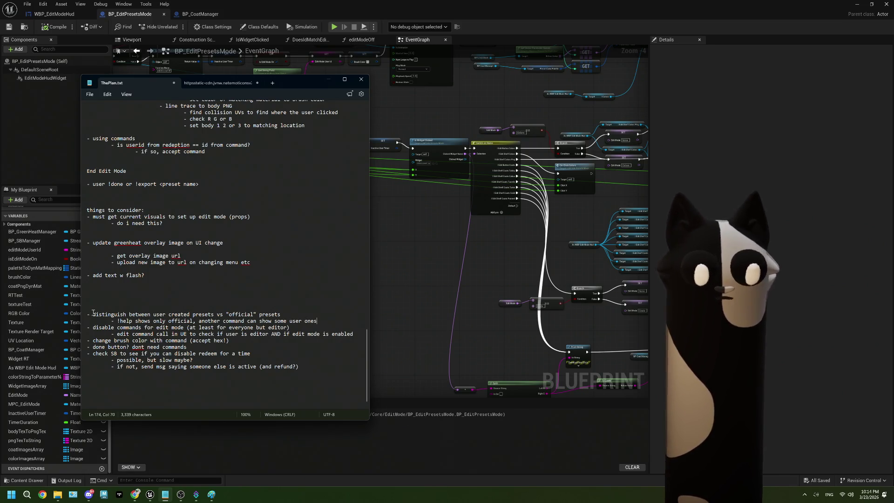
type("0 ")
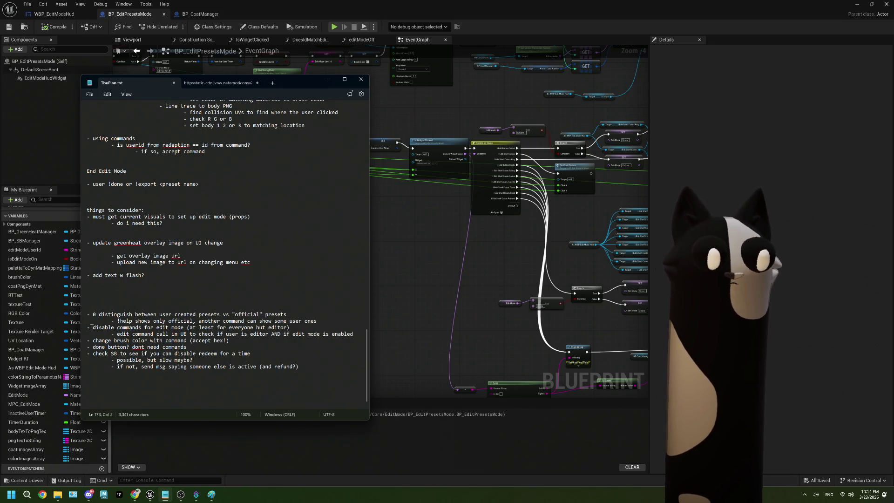
type("0 ")
type("1 ")
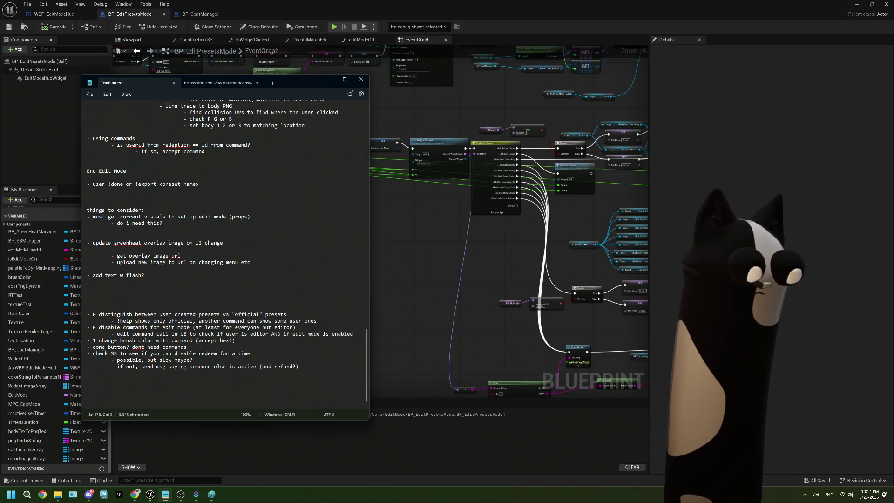
type("2 ")
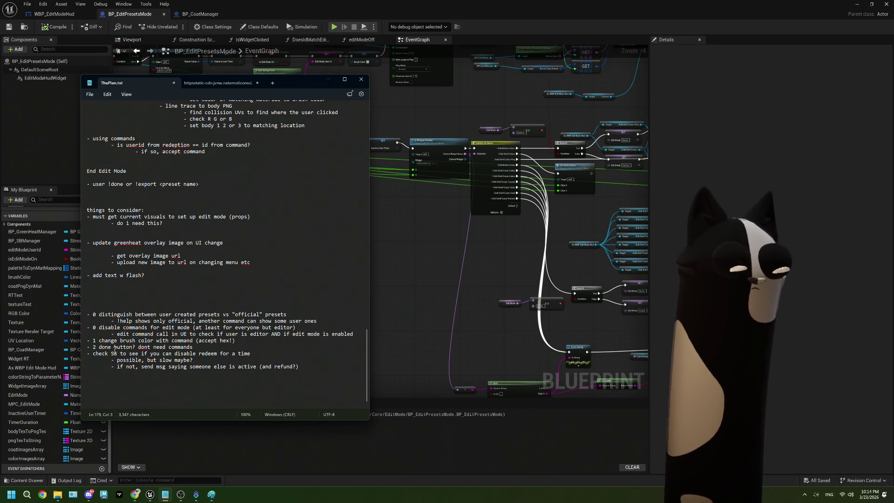
type("2")
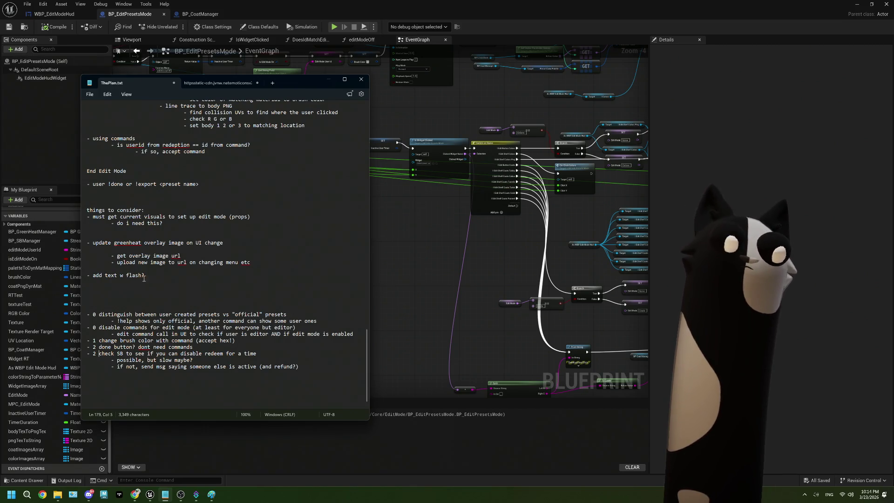
Step: Move 'add text w flash?' to the end of the numbered list as item 4
left_click_drag(144, 276, 93, 275)
key("BackSpace")
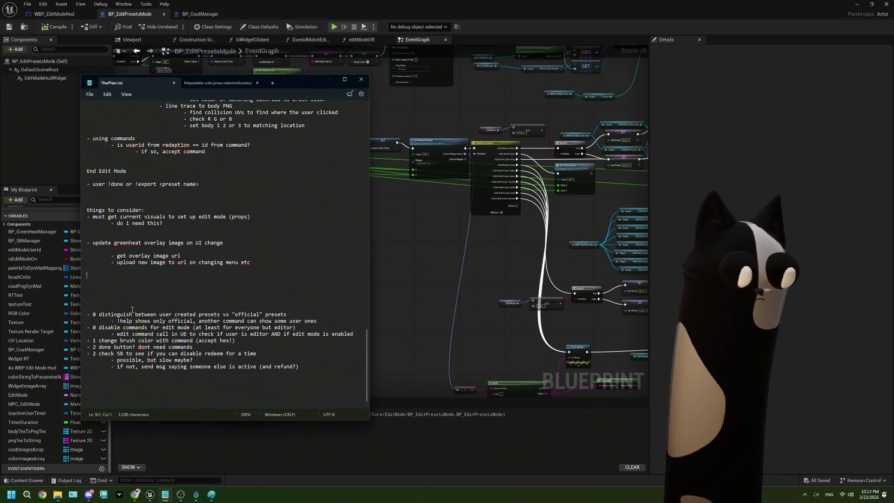
key("BackSpace")
key("BackSpace")
left_click(305, 354)
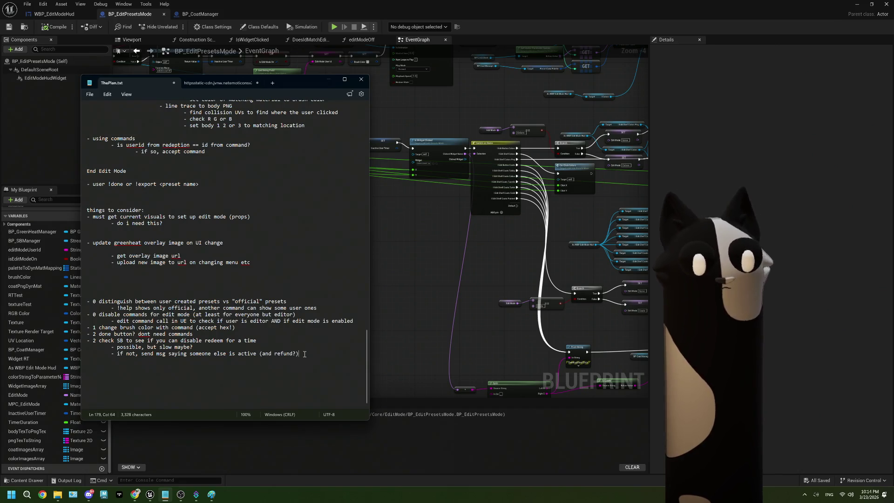
type("- add text w flash?")
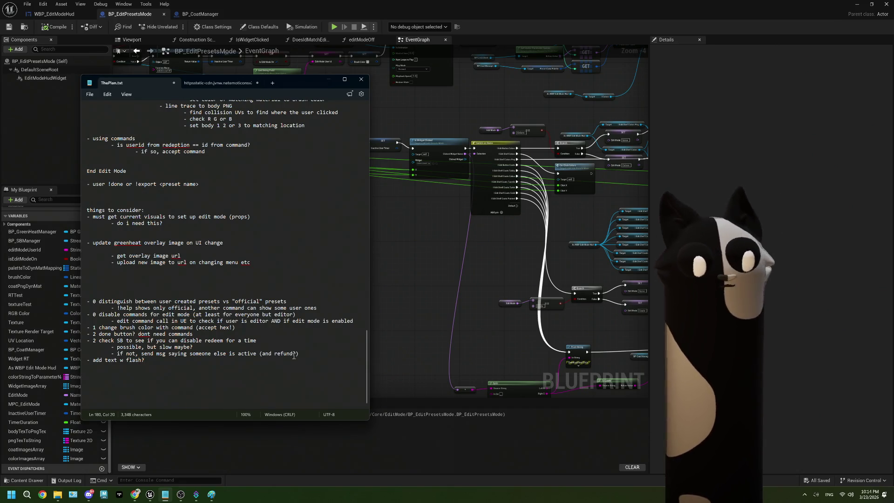
type("4")
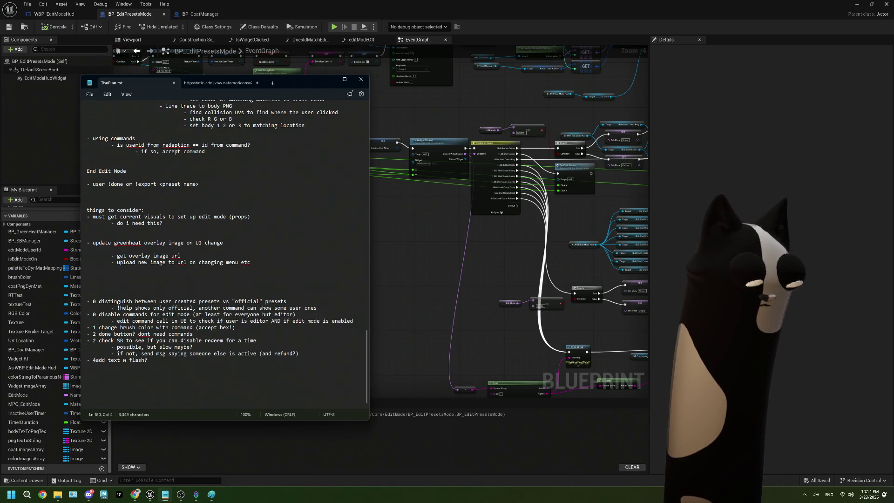
Step: Move the three-line greenheat overlay block below 'change brush color' and number it 1
mouse_move(255, 265)
left_mouse_down()
mouse_move(93, 254)
mouse_move(56, 241)
left_mouse_up()
left_click(122, 249)
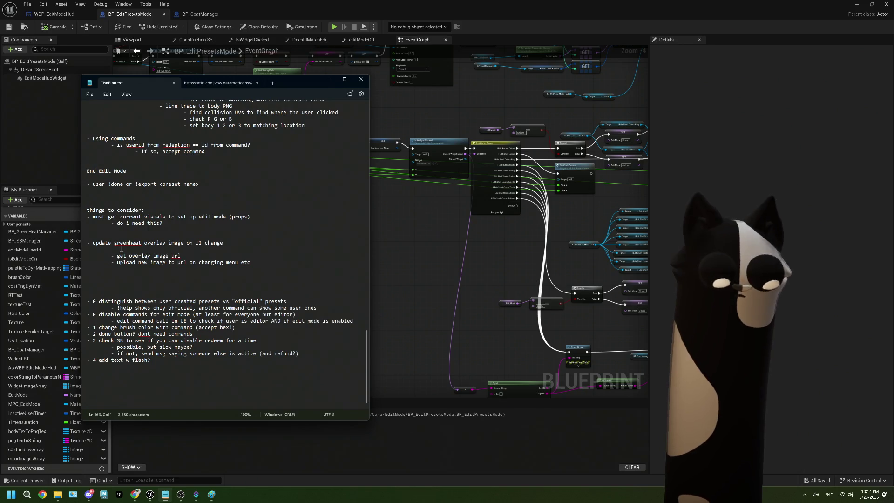
key("BackSpace")
mouse_move(250, 255)
left_mouse_down()
mouse_move(38, 251)
mouse_move(64, 250)
left_mouse_up()
key("ctrl+c")
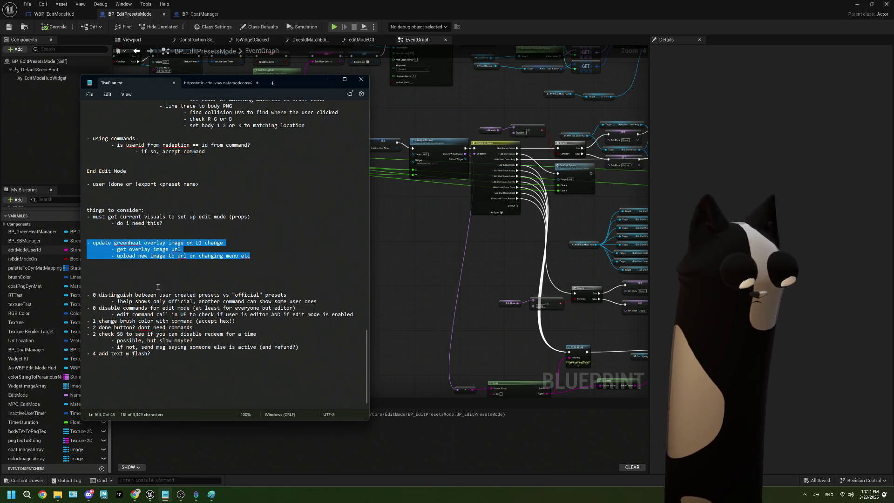
key("BackSpace")
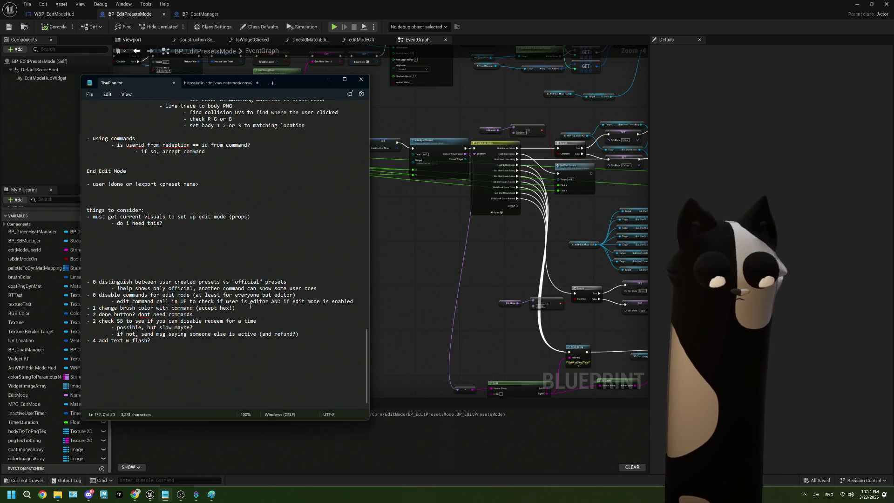
key("Return")
key("ctrl+v")
left_click(93, 314)
type("1")
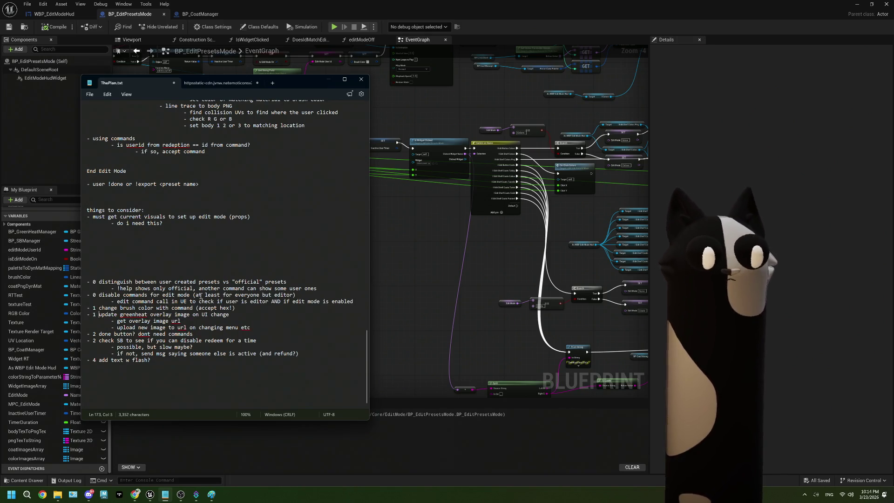
Step: Delete the 'must get current visuals' note and its blank lines
left_click_drag(138, 264, 87, 223)
left_click(129, 223)
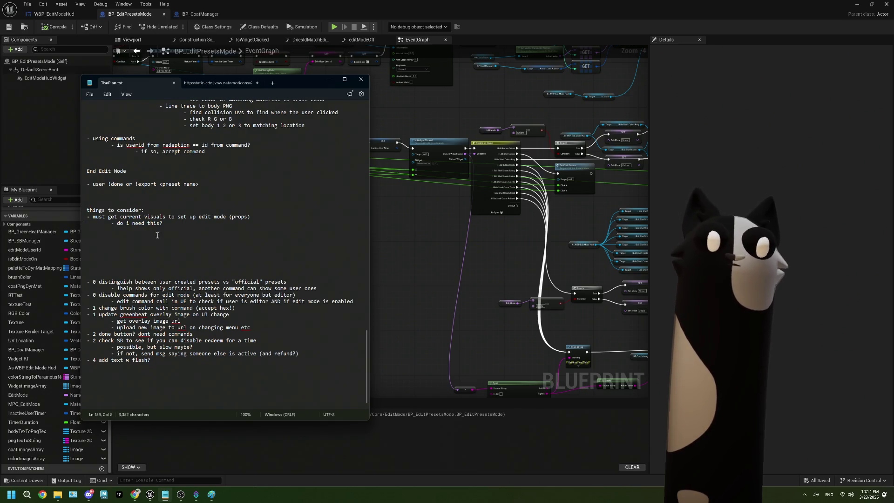
left_click_drag(132, 260, 75, 200)
key("BackSpace")
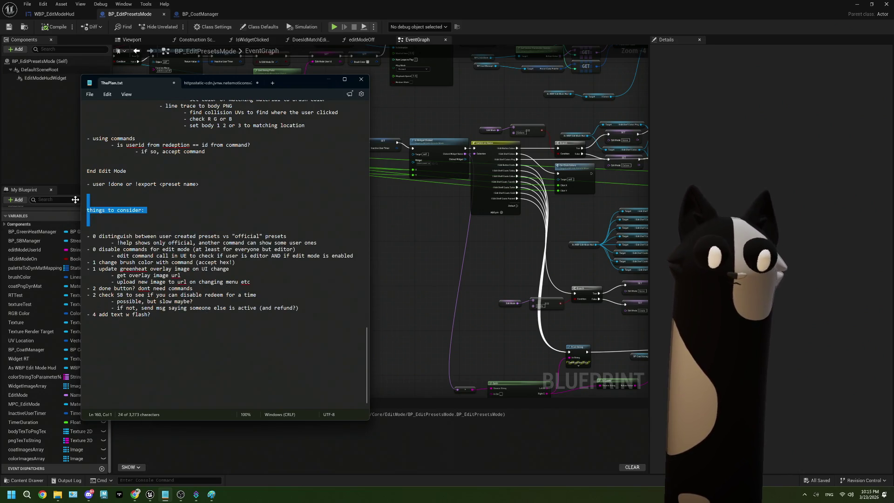
Step: Delete the 'things to consider' heading and the old edit-mode planning notes
key("BackSpace")
scroll(152, 205, "up", 7)
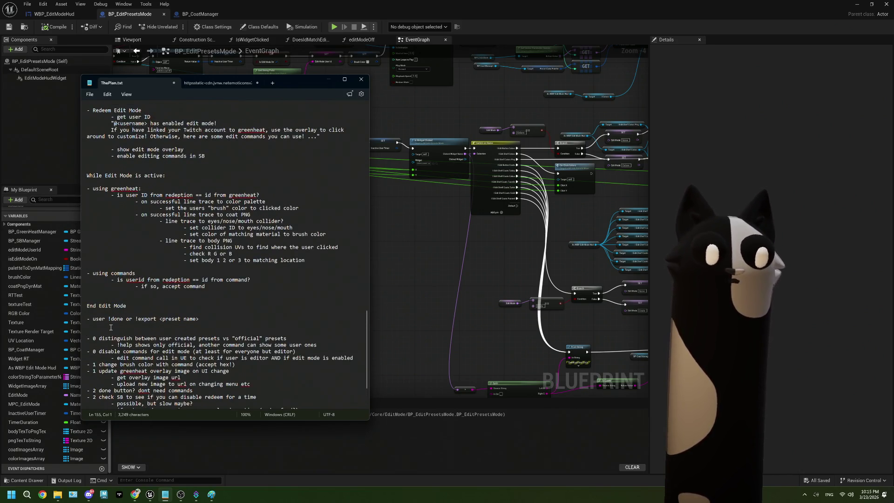
scroll(139, 331, "up", 1)
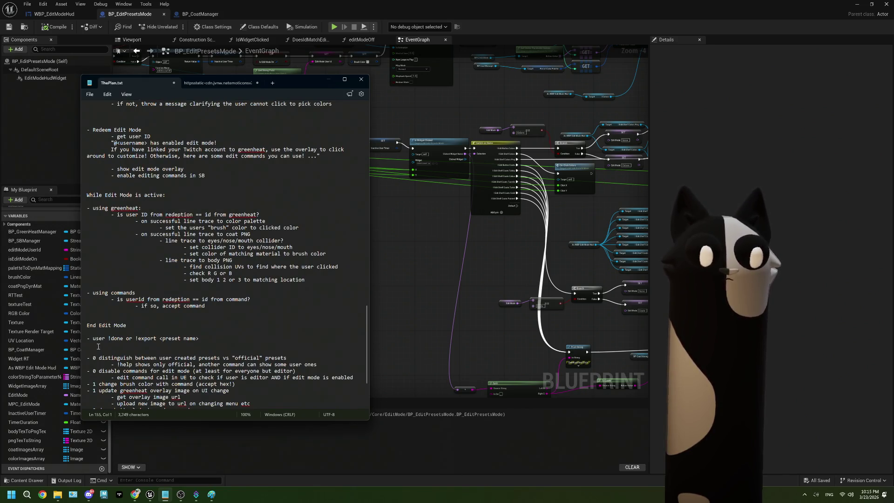
left_click_drag(87, 343, 99, 293)
scroll(99, 292, "up", 3)
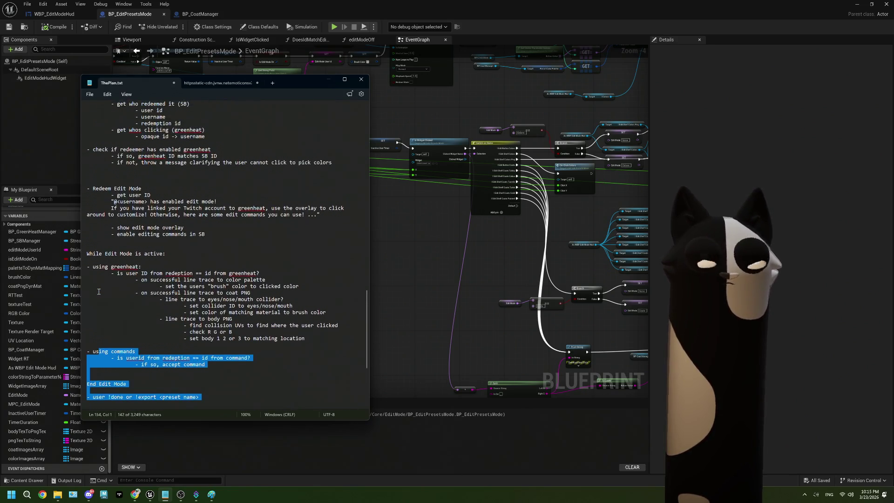
scroll(99, 291, "up", 5)
mouse_move(98, 291)
left_mouse_down()
mouse_move(105, 244)
mouse_move(71, 139)
left_mouse_up()
key("BackSpace")
Step: Save ThePlan.txt and bring the Unreal blueprint window forward
scroll(212, 246, "up", 10)
scroll(211, 246, "up", 5)
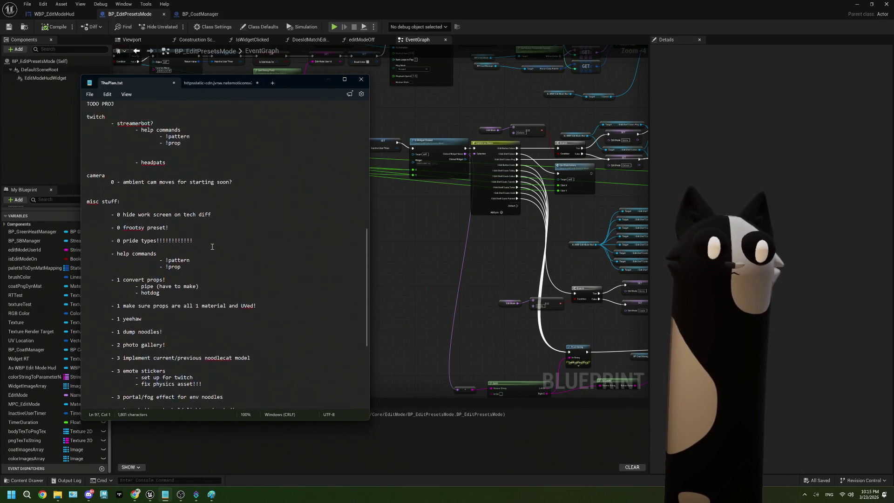
scroll(218, 326, "down", 10)
left_click(218, 326)
key("ctrl+s")
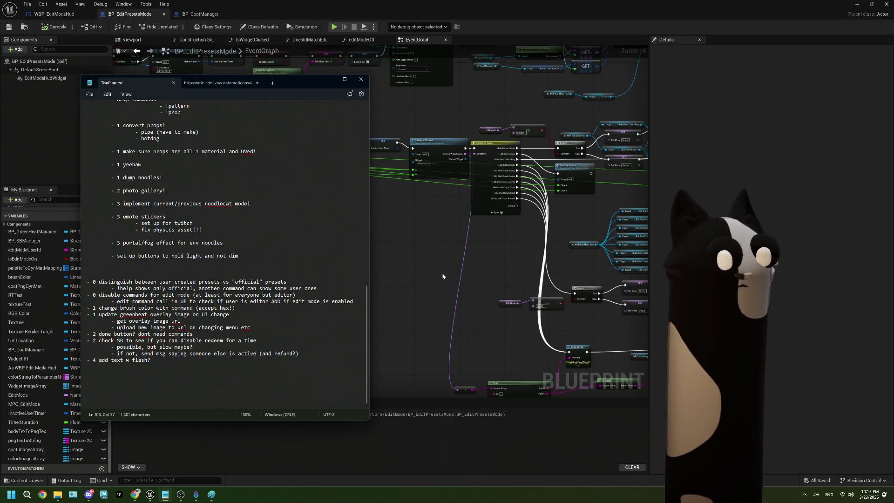
left_click(435, 252)
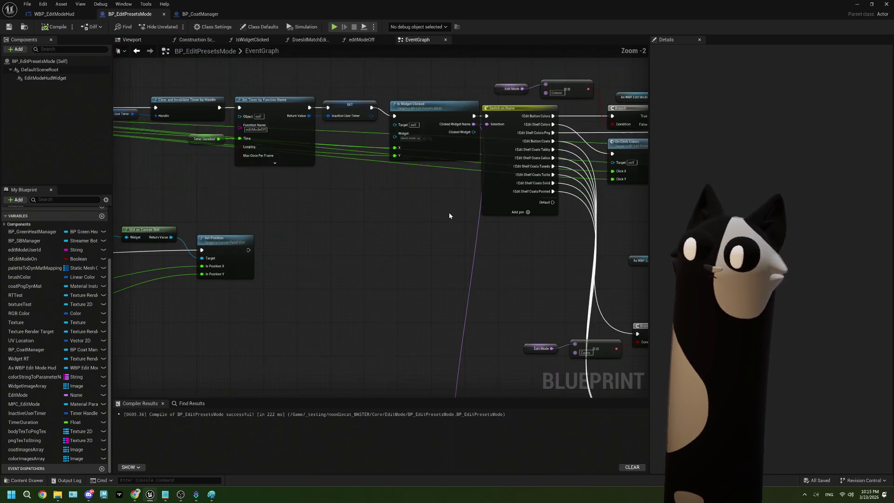
Step: Minimize the blueprint editor to show the Noodlecat_Env level editor
scroll(449, 212, "down", 1)
left_click_drag(449, 212, 324, 236)
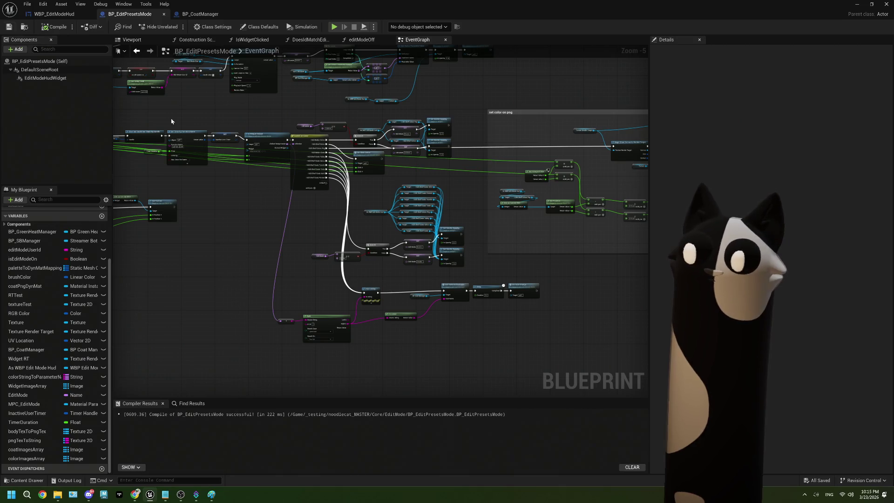
scroll(509, 271, "up", 3)
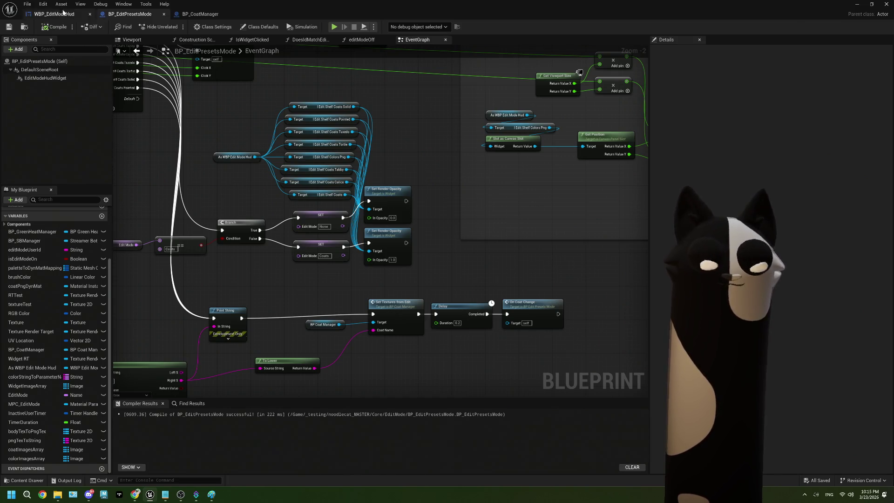
left_click(857, 6)
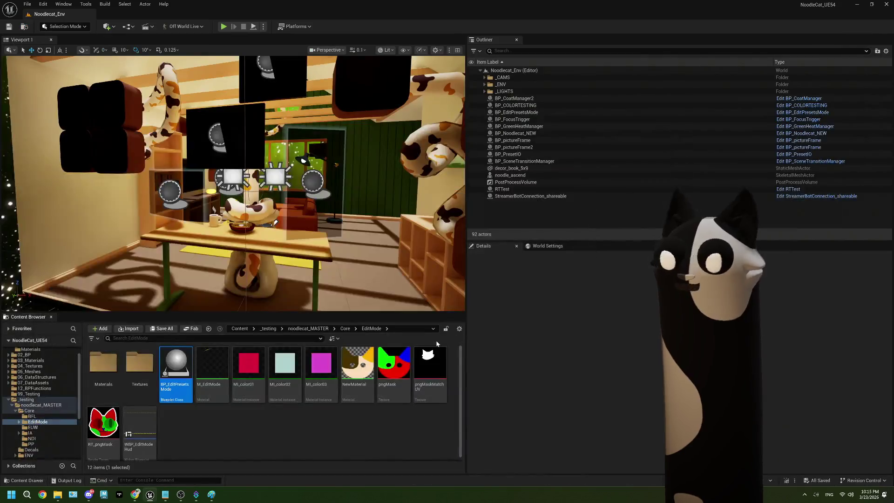